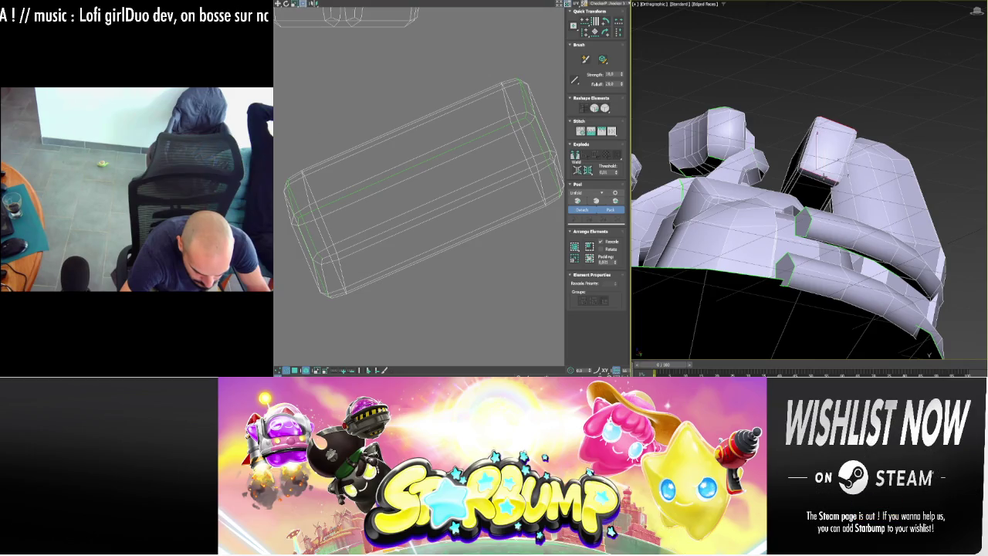
# - Orbit around the cockpit mesh, then Explode its large UV shell into separate islands
pyautogui.keyDown('alt'); pyautogui.moveTo(846, 157); pyautogui.dragTo(817, 154, button='middle'); pyautogui.keyUp('alt')
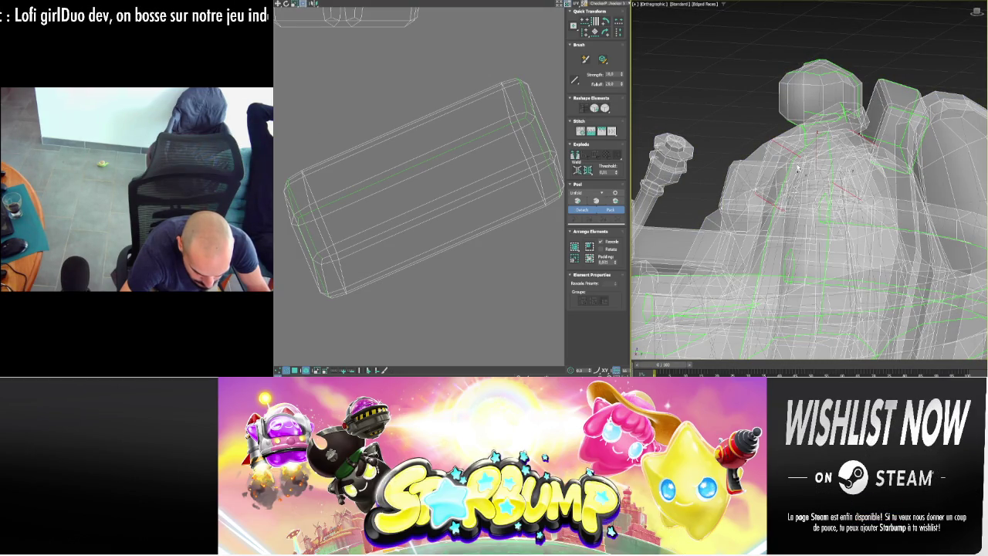
pyautogui.keyDown('alt'); pyautogui.moveTo(798, 163); pyautogui.dragTo(780, 177, button='middle'); pyautogui.keyUp('alt')
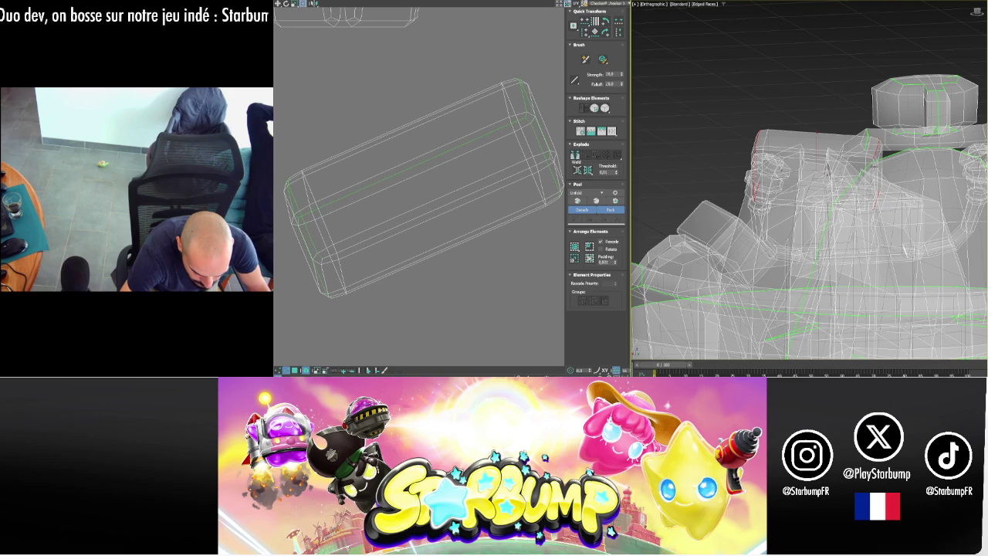
pyautogui.keyDown('alt'); pyautogui.moveTo(874, 170); pyautogui.dragTo(791, 183, button='middle'); pyautogui.keyUp('alt')
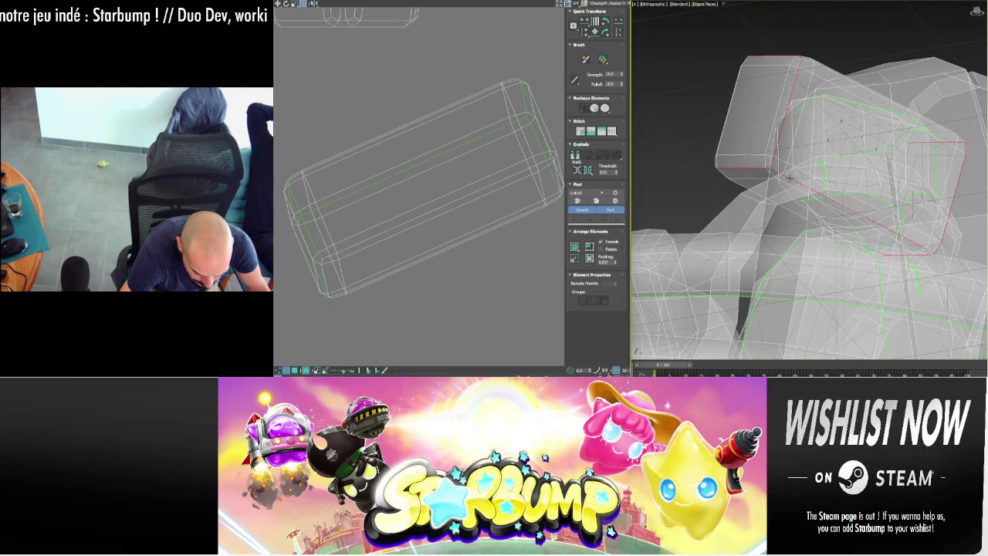
pyautogui.click(575, 158)
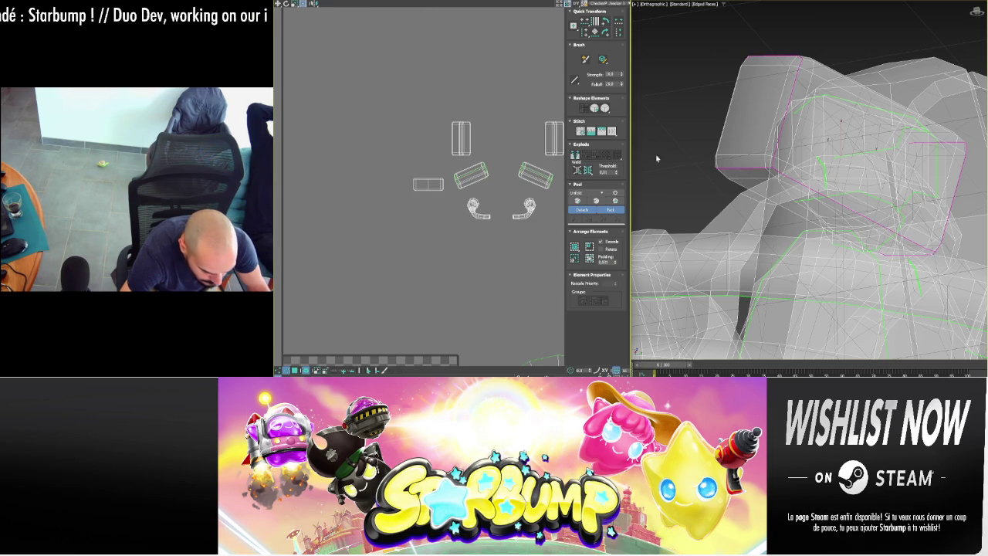
pyautogui.keyDown('alt'); pyautogui.moveTo(657, 158); pyautogui.dragTo(695, 170, button='middle'); pyautogui.keyUp('alt')
pyautogui.scroll(-5, 695, 170)
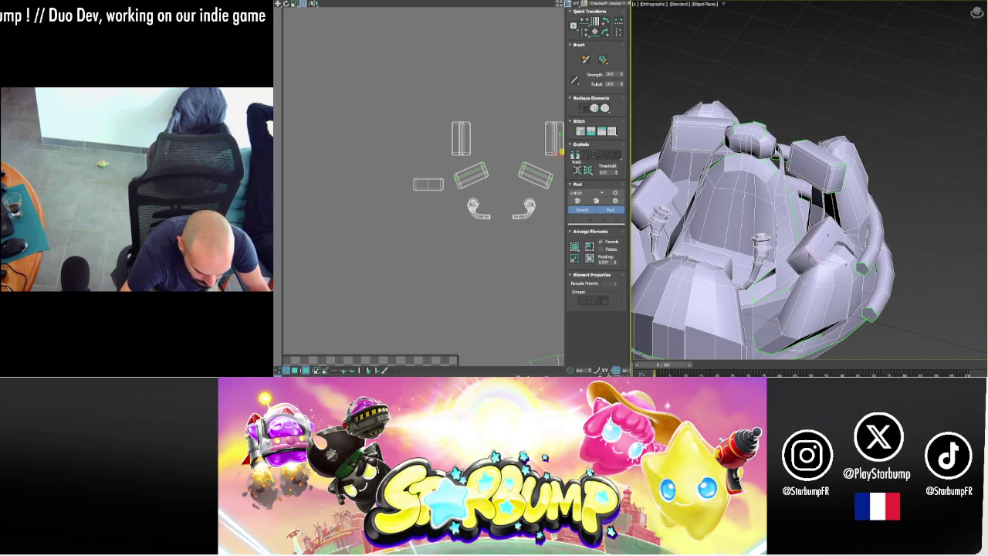
pyautogui.scroll(5, 787, 262)
pyautogui.scroll(2, 787, 263)
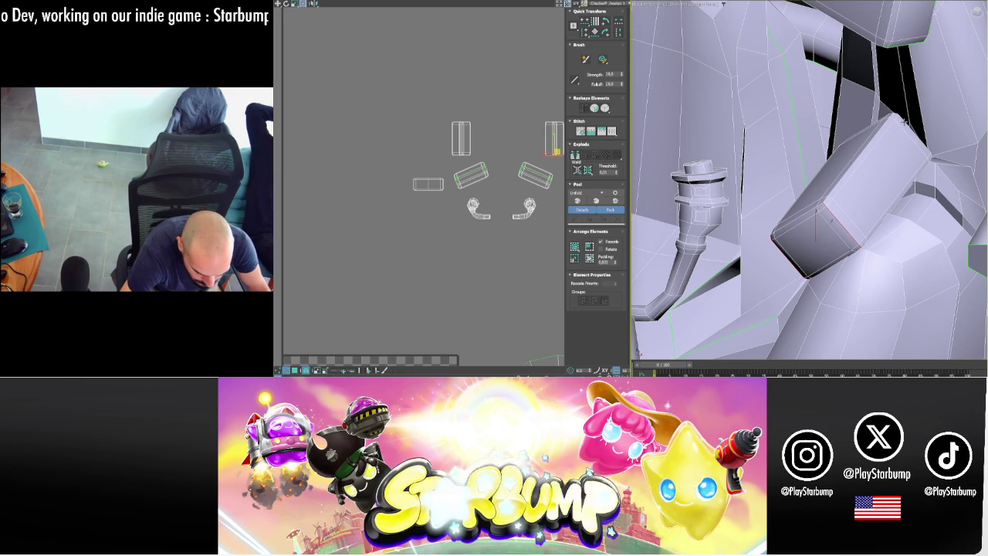
pyautogui.click(867, 176)
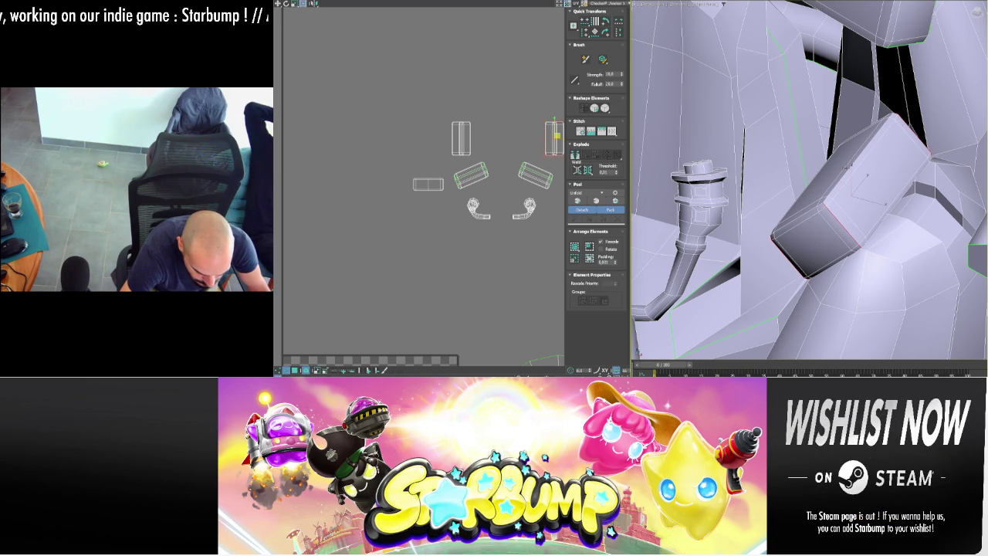
pyautogui.moveTo(811, 217)
pyautogui.keyDown('alt'); pyautogui.mouseDown(button='middle')
pyautogui.moveTo(851, 201)
pyautogui.moveTo(845, 221)
pyautogui.mouseUp(button='middle'); pyautogui.keyUp('alt')
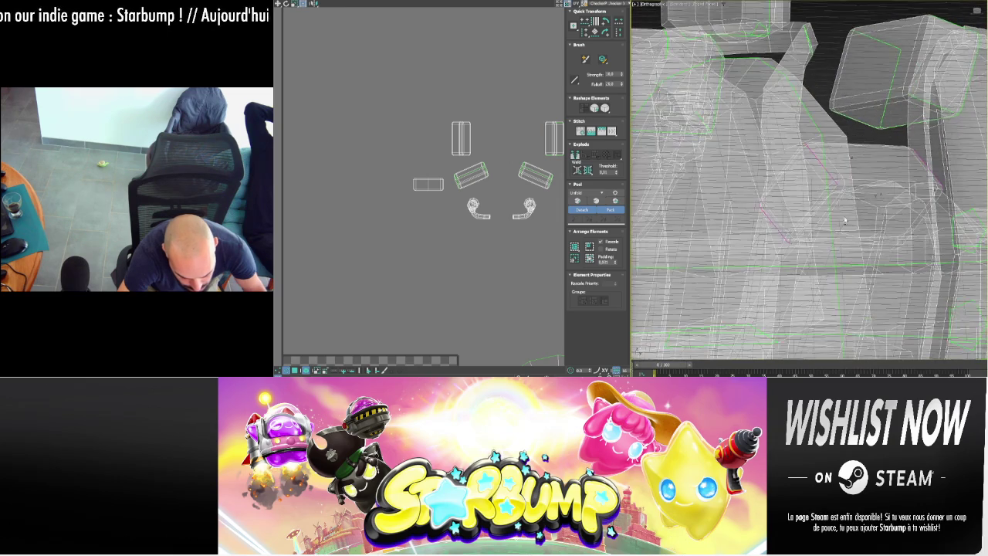
pyautogui.scroll(5, 798, 251)
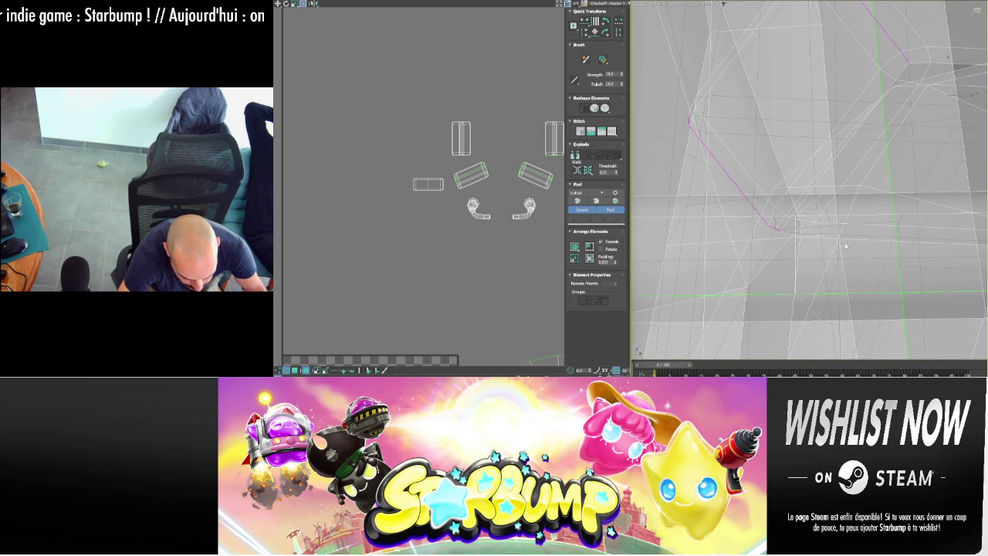
pyautogui.scroll(-5, 849, 232)
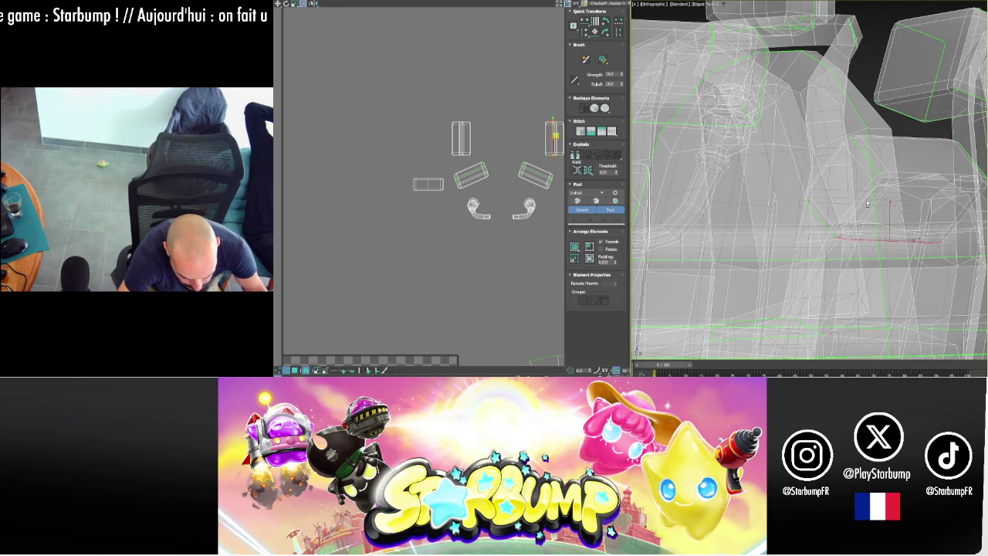
pyautogui.keyDown('alt'); pyautogui.moveTo(867, 203); pyautogui.dragTo(955, 217, button='middle'); pyautogui.keyUp('alt')
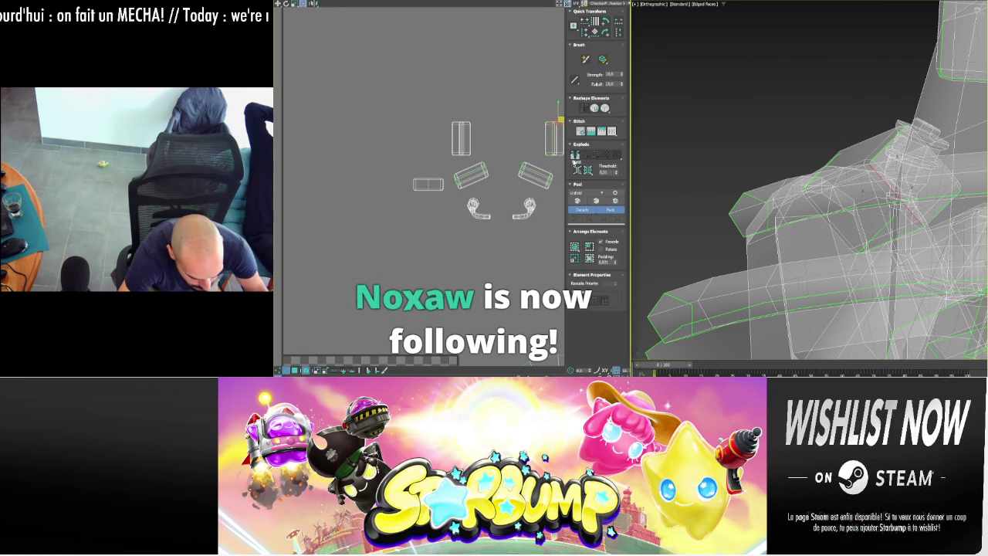
pyautogui.moveTo(862, 188)
pyautogui.keyDown('alt'); pyautogui.mouseDown(button='middle')
pyautogui.moveTo(963, 240)
pyautogui.moveTo(965, 221)
pyautogui.moveTo(815, 136)
pyautogui.mouseUp(button='middle'); pyautogui.keyUp('alt')
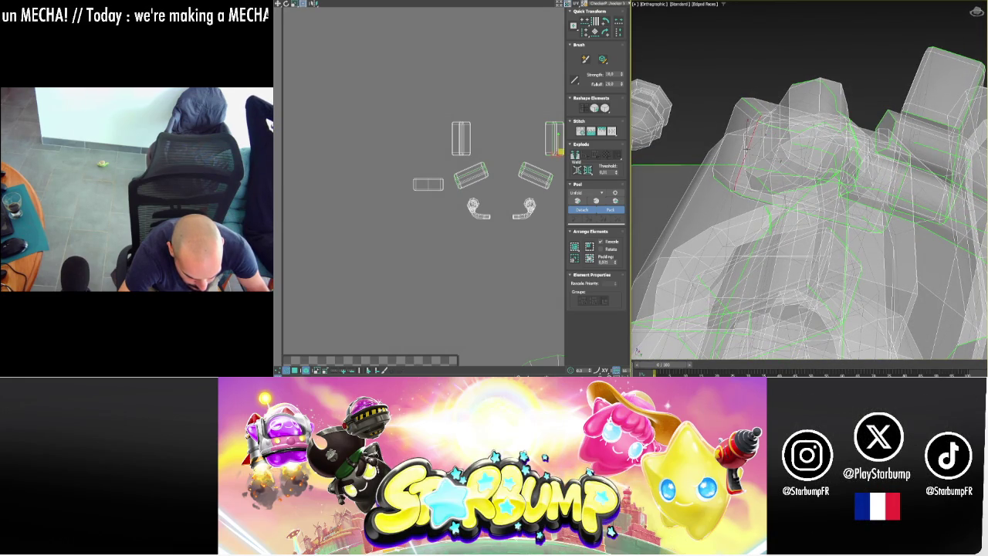
pyautogui.moveTo(695, 172)
pyautogui.keyDown('alt'); pyautogui.mouseDown(button='middle')
pyautogui.moveTo(794, 170)
pyautogui.moveTo(732, 181)
pyautogui.mouseUp(button='middle'); pyautogui.keyUp('alt')
pyautogui.scroll(-3, 720, 180)
pyautogui.scroll(-2, 742, 186)
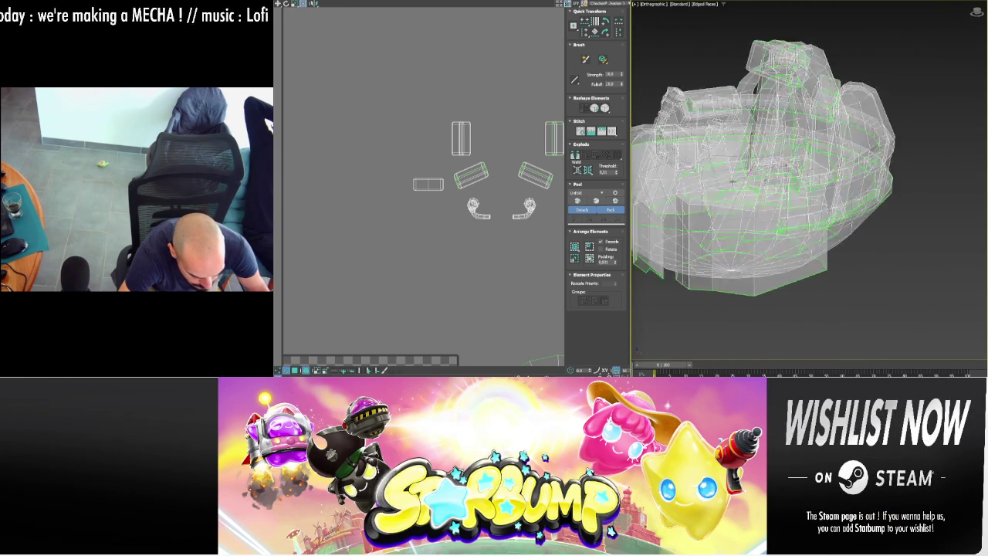
pyautogui.scroll(3, 732, 182)
pyautogui.scroll(3, 780, 178)
pyautogui.scroll(2, 830, 175)
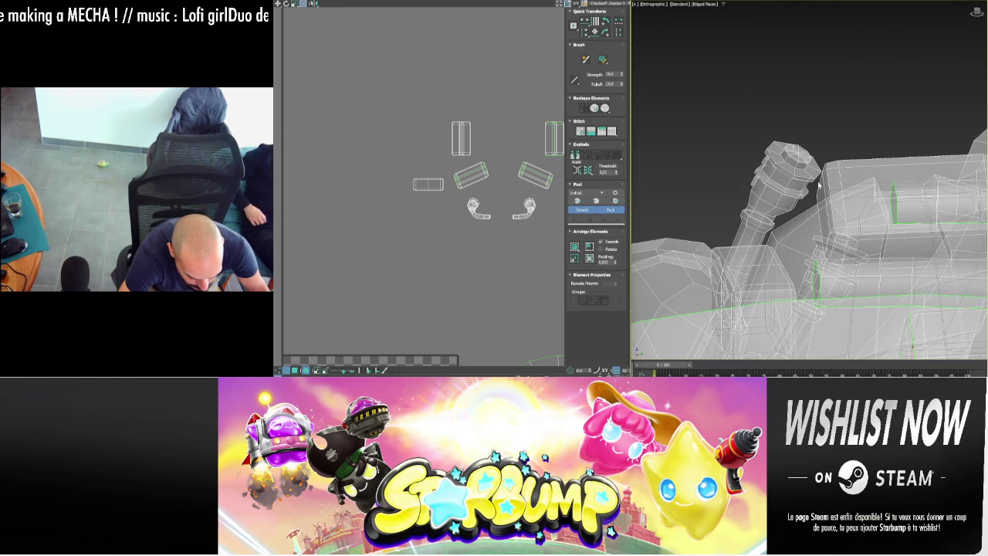
pyautogui.scroll(2, 820, 184)
pyautogui.keyDown('alt'); pyautogui.moveTo(820, 183); pyautogui.dragTo(849, 231, button='middle'); pyautogui.keyUp('alt')
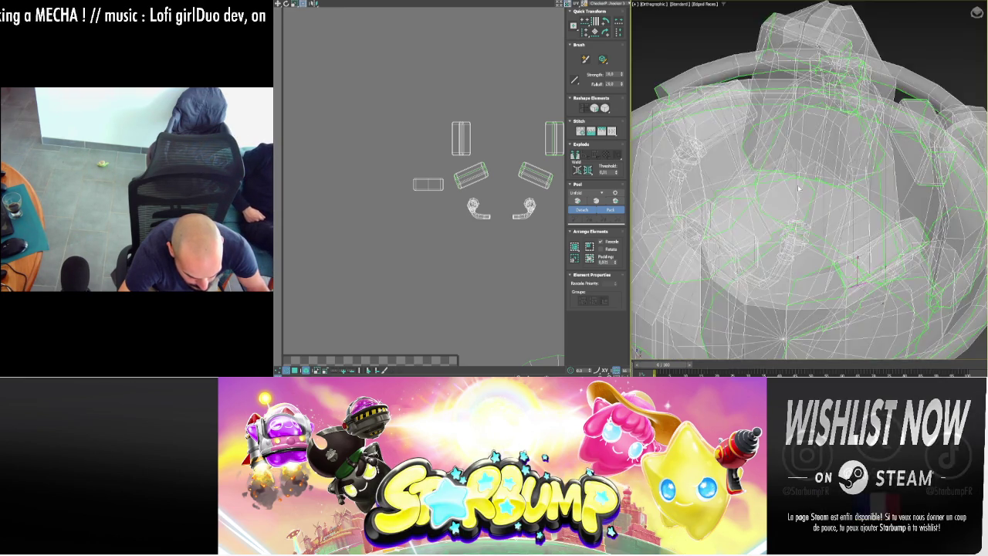
pyautogui.scroll(3, 814, 177)
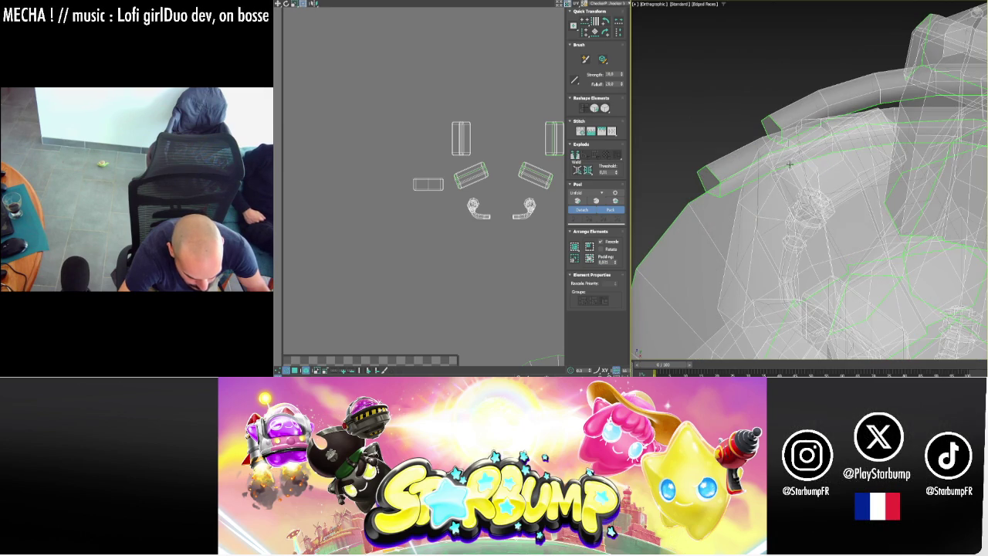
pyautogui.moveTo(860, 147)
pyautogui.keyDown('alt'); pyautogui.mouseDown(button='middle')
pyautogui.moveTo(828, 204)
pyautogui.moveTo(769, 226)
pyautogui.mouseUp(button='middle'); pyautogui.keyUp('alt')
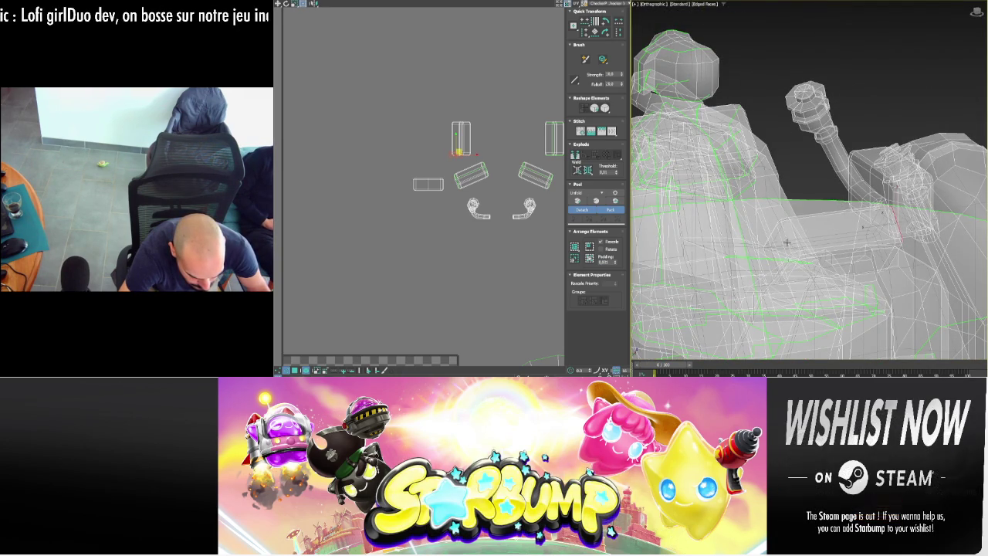
pyautogui.moveTo(810, 246)
pyautogui.keyDown('alt'); pyautogui.mouseDown(button='middle')
pyautogui.moveTo(896, 226)
pyautogui.moveTo(850, 164)
pyautogui.mouseUp(button='middle'); pyautogui.keyUp('alt')
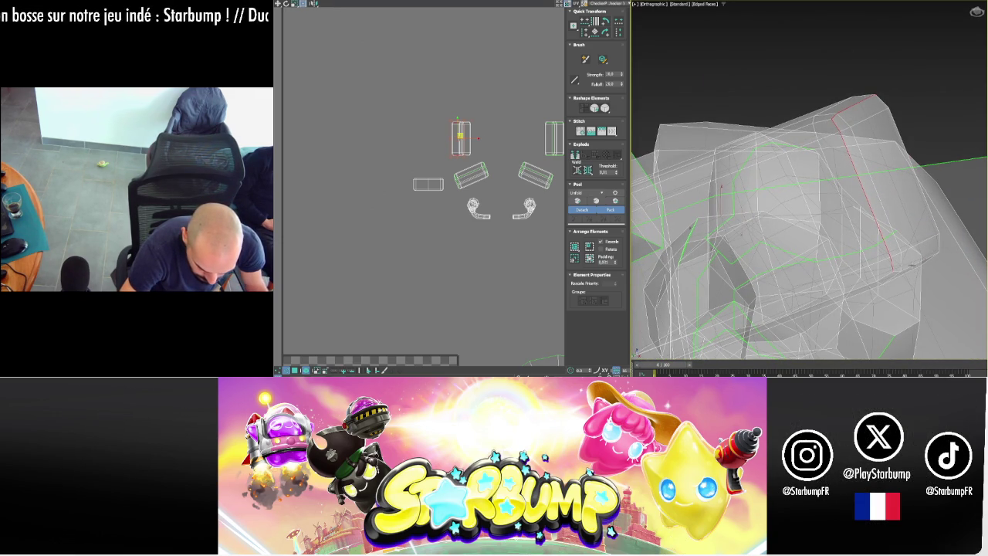
pyautogui.moveTo(884, 275)
pyautogui.keyDown('alt'); pyautogui.mouseDown(button='middle')
pyautogui.moveTo(845, 229)
pyautogui.moveTo(687, 280)
pyautogui.moveTo(698, 280)
pyautogui.moveTo(683, 177)
pyautogui.mouseUp(button='middle'); pyautogui.keyUp('alt')
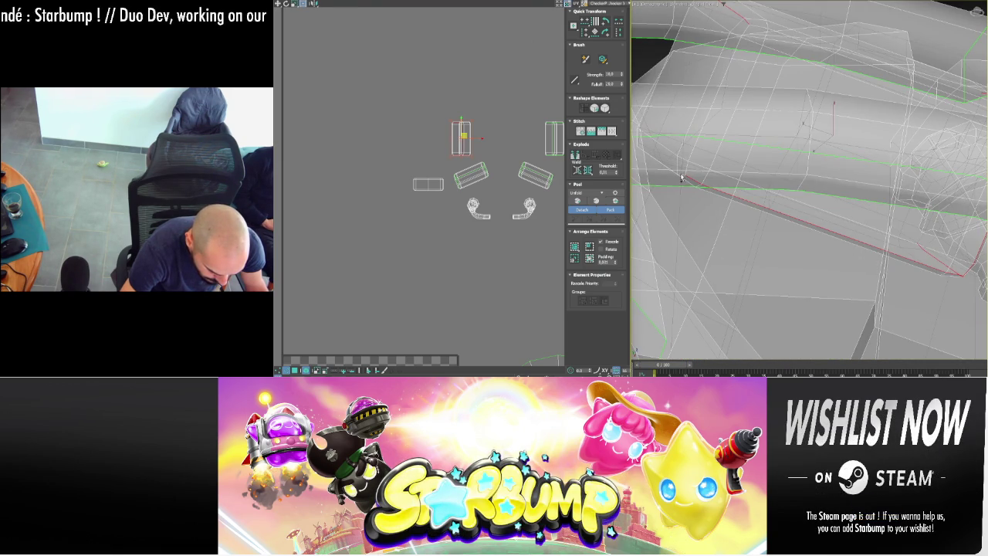
pyautogui.scroll(3, 807, 232)
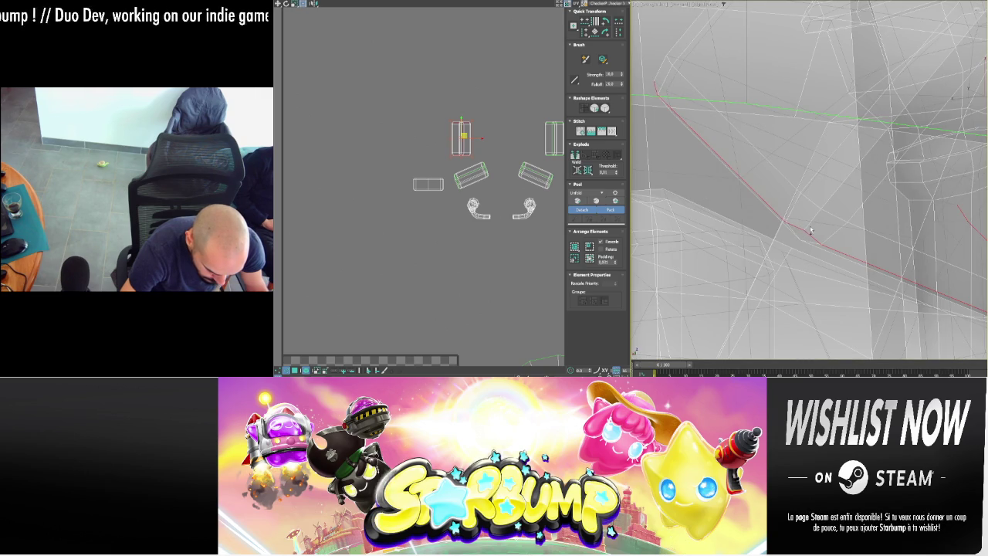
pyautogui.scroll(-3, 844, 222)
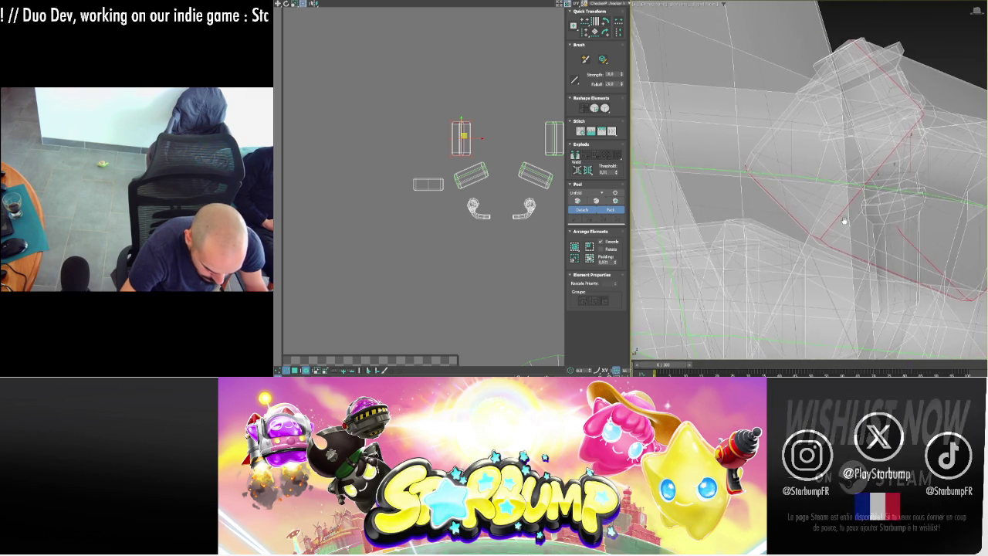
pyautogui.keyDown('alt'); pyautogui.moveTo(844, 222); pyautogui.dragTo(797, 176, button='middle'); pyautogui.keyUp('alt')
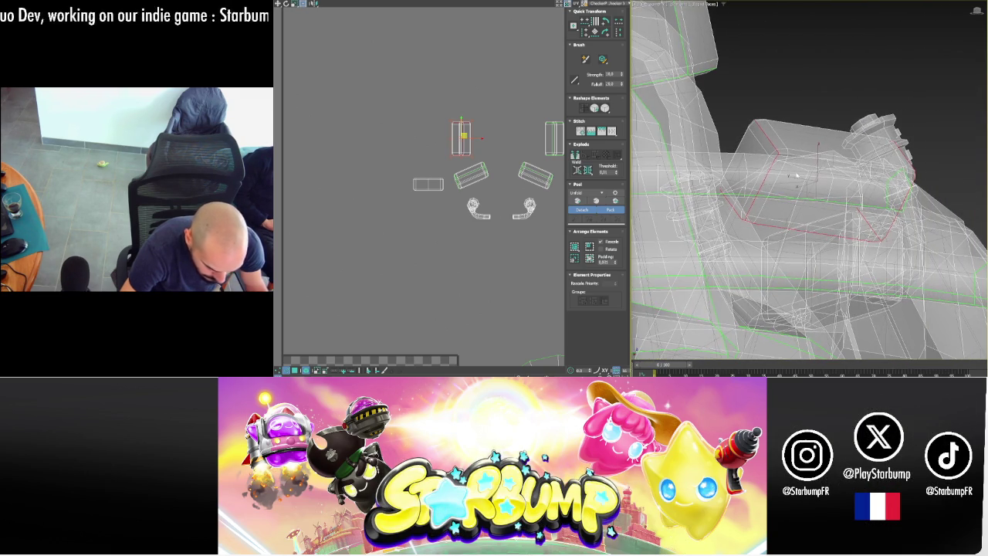
pyautogui.click(575, 157)
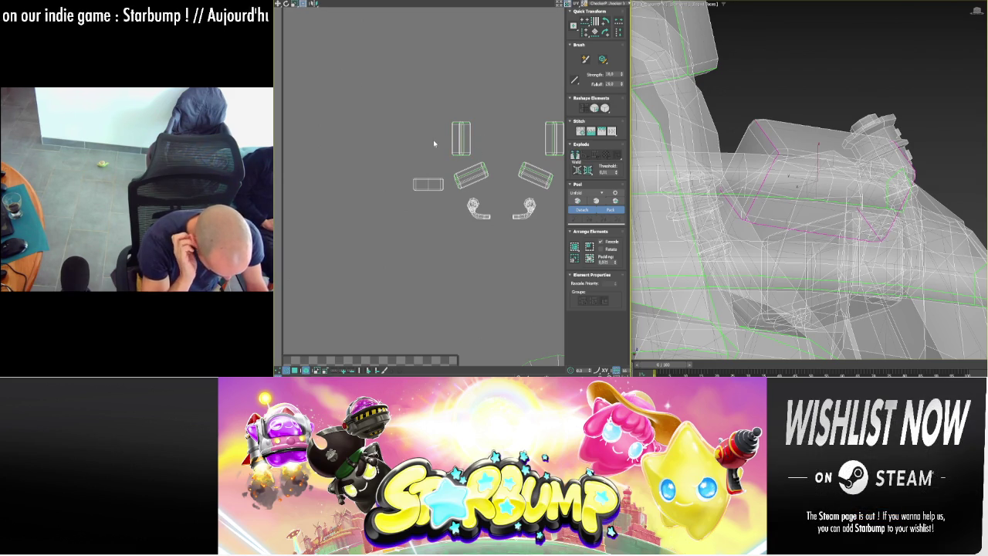
pyautogui.moveTo(424, 199); pyautogui.dragTo(363, 206, button='middle')
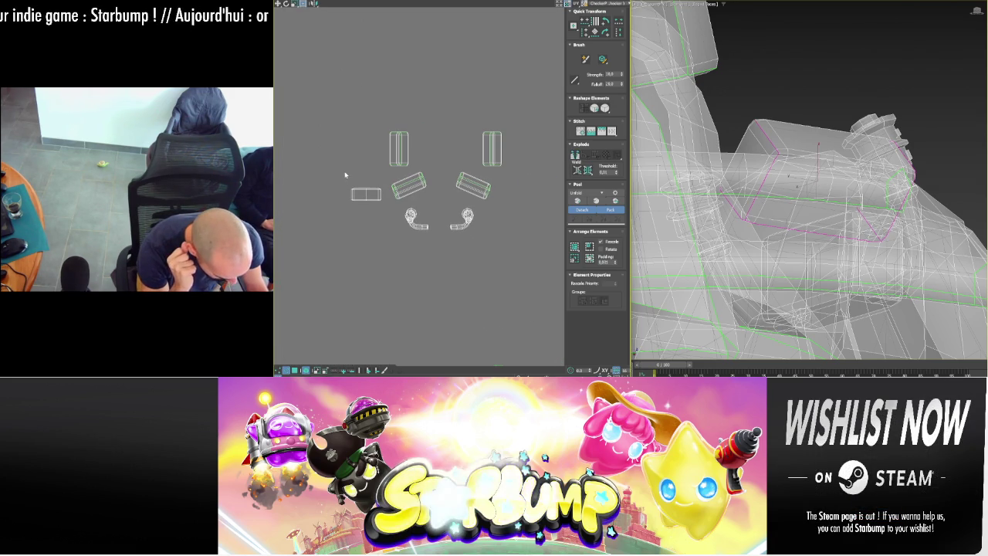
pyautogui.click(370, 197)
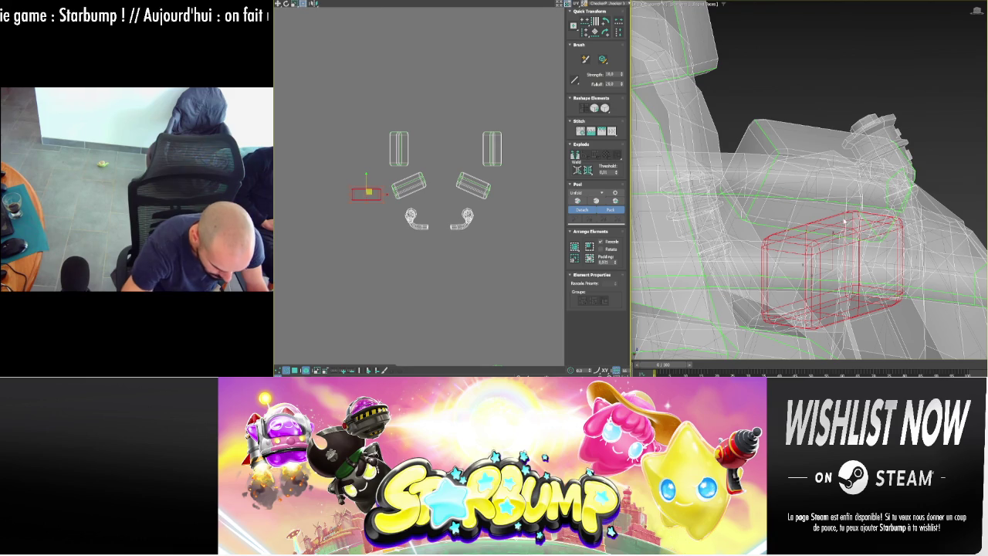
# - Deselect the box, orbit around the shaft, and select the box's bottom edge loop as a seam
pyautogui.keyDown('alt'); pyautogui.moveTo(834, 216); pyautogui.dragTo(832, 233, button='middle'); pyautogui.keyUp('alt')
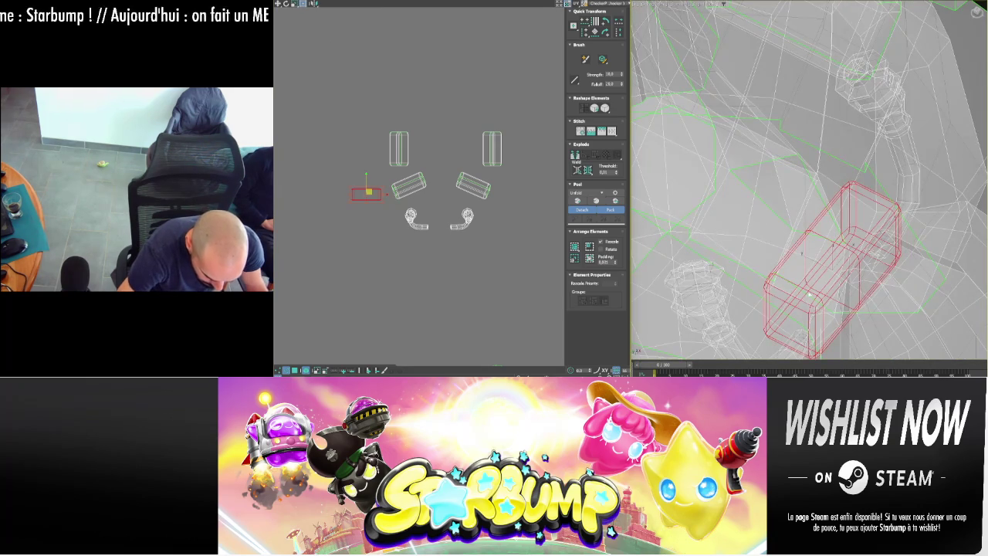
pyautogui.click(776, 287)
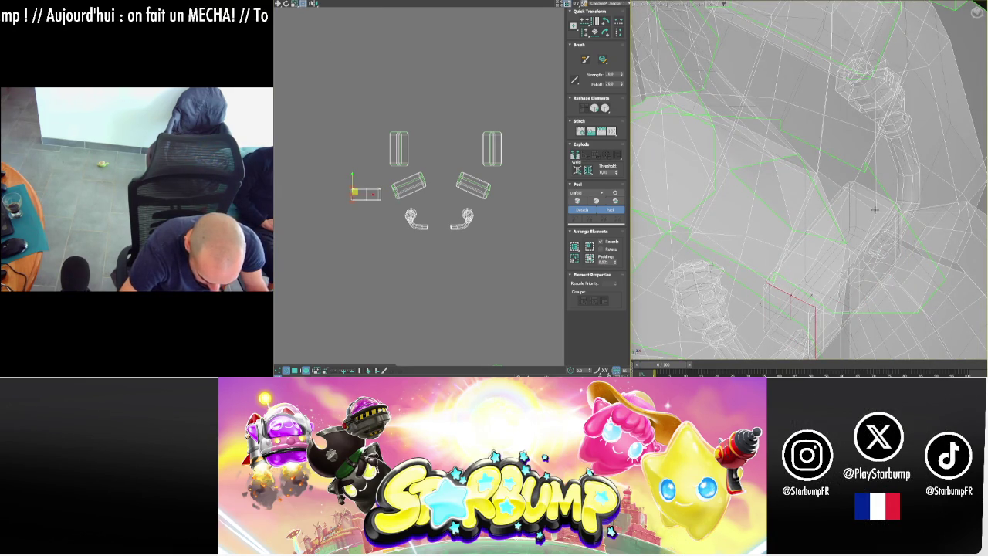
pyautogui.keyDown('alt'); pyautogui.moveTo(874, 208); pyautogui.dragTo(758, 255, button='middle'); pyautogui.keyUp('alt')
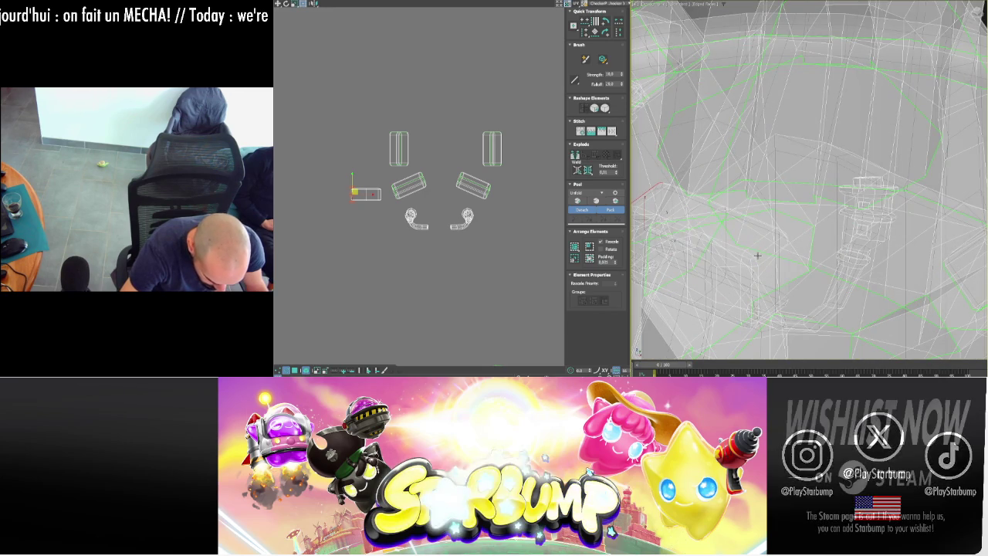
pyautogui.click(752, 263)
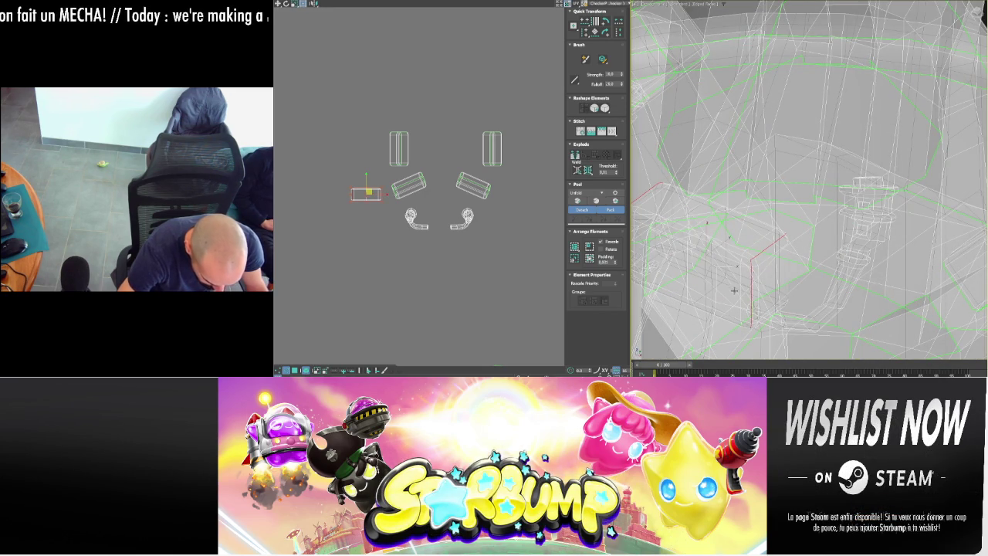
pyautogui.scroll(-2, 751, 263)
pyautogui.scroll(-3, 757, 277)
pyautogui.scroll(-2, 763, 289)
pyautogui.keyDown('alt'); pyautogui.moveTo(763, 290); pyautogui.dragTo(739, 263, button='middle'); pyautogui.keyUp('alt')
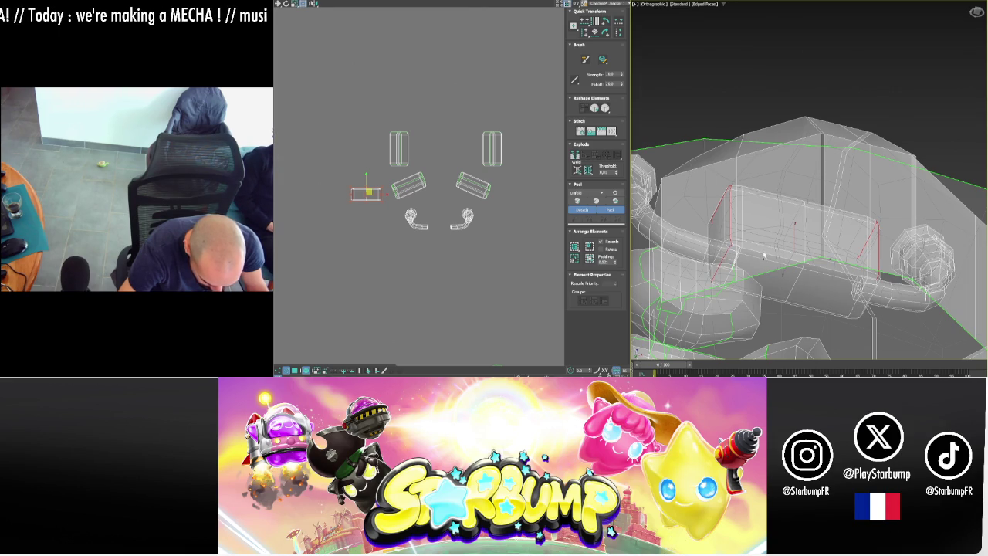
pyautogui.keyDown('ctrl'); pyautogui.click(805, 264); pyautogui.keyUp('ctrl')
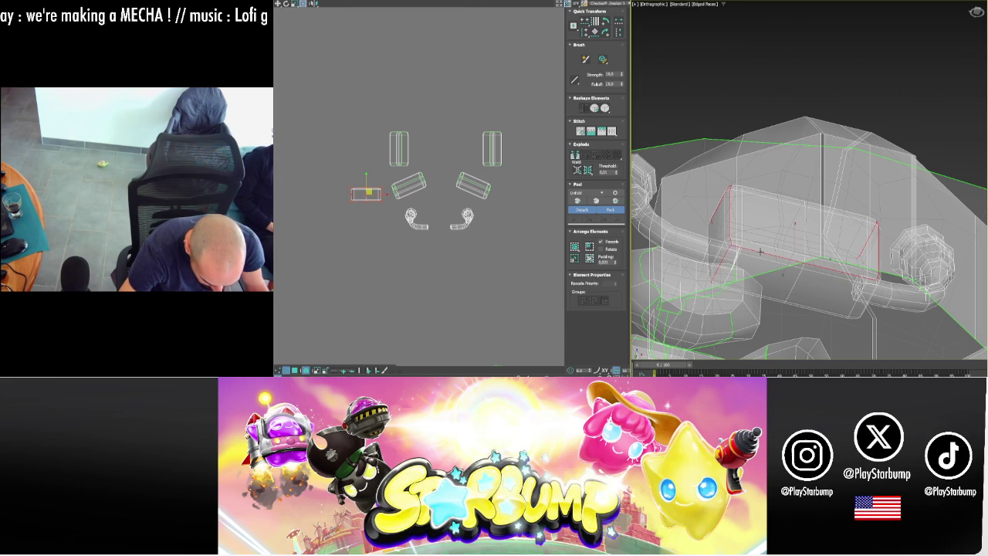
pyautogui.keyDown('alt'); pyautogui.moveTo(760, 251); pyautogui.dragTo(825, 268, button='middle'); pyautogui.keyUp('alt')
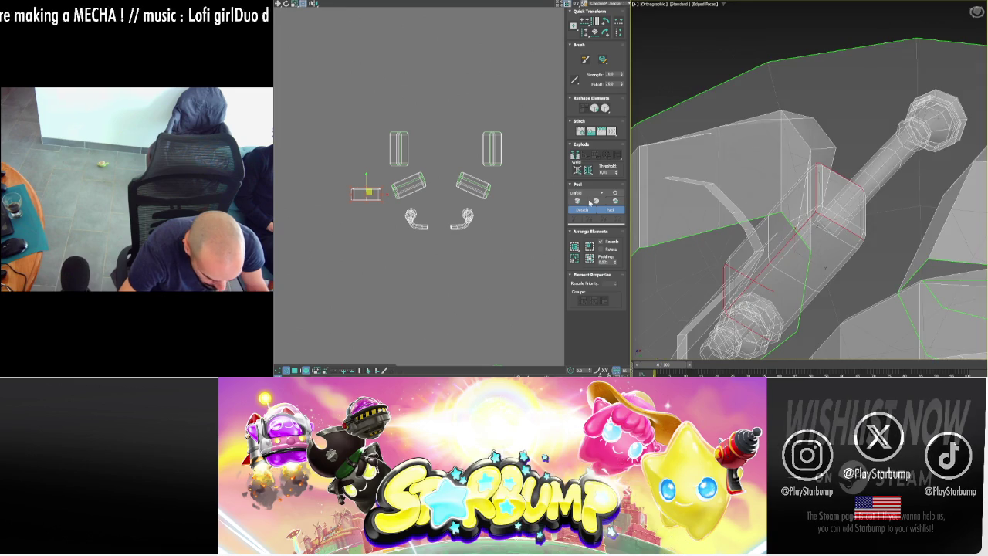
# - In element mode, select the shaft's UV islands and Quick Peel them
pyautogui.press('3')
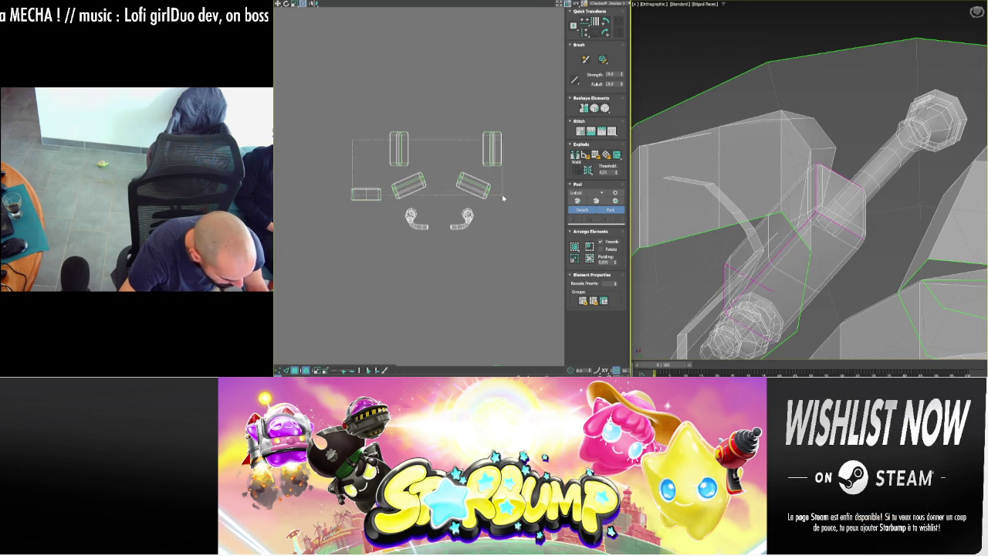
pyautogui.moveTo(503, 199); pyautogui.dragTo(502, 200)
pyautogui.scroll(-3, 499, 213)
pyautogui.scroll(2, 463, 214)
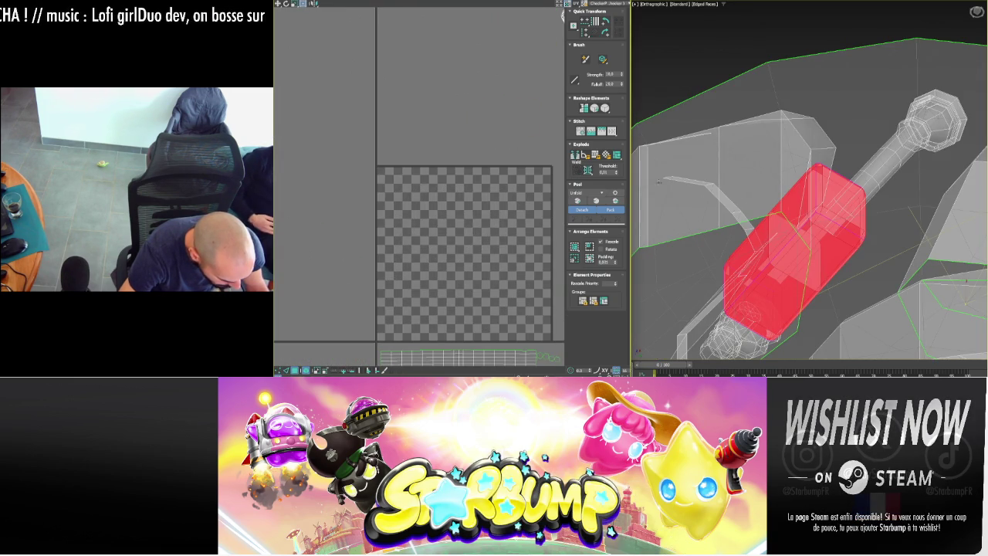
pyautogui.click(576, 200)
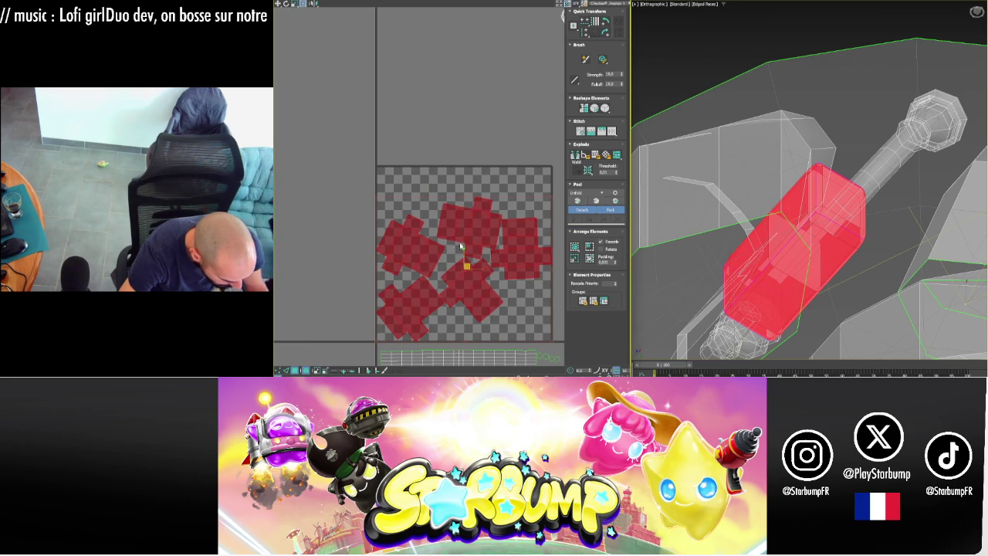
# - Rotate one shaft island to align with the axes and move it to the tile's right edge
pyautogui.click(415, 219)
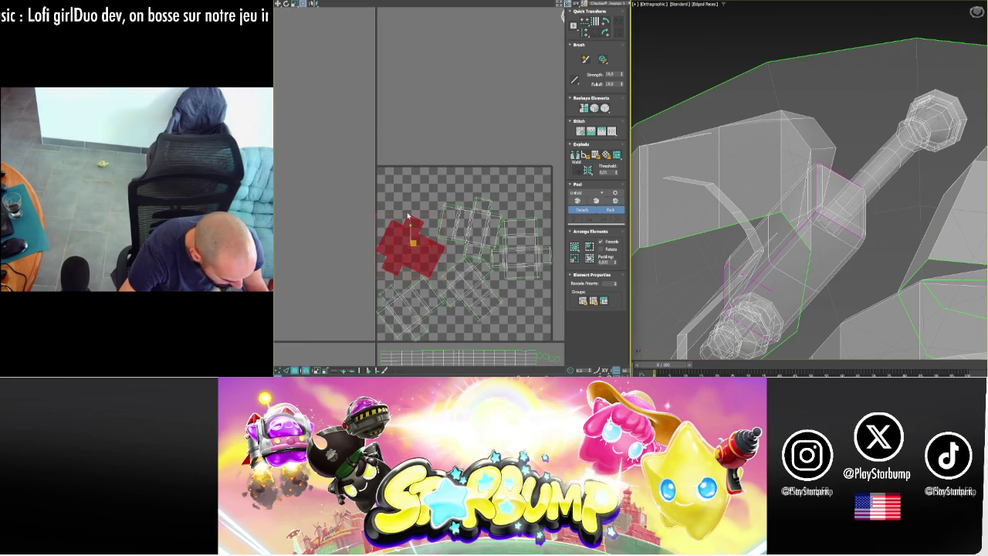
pyautogui.moveTo(413, 217); pyautogui.dragTo(461, 240)
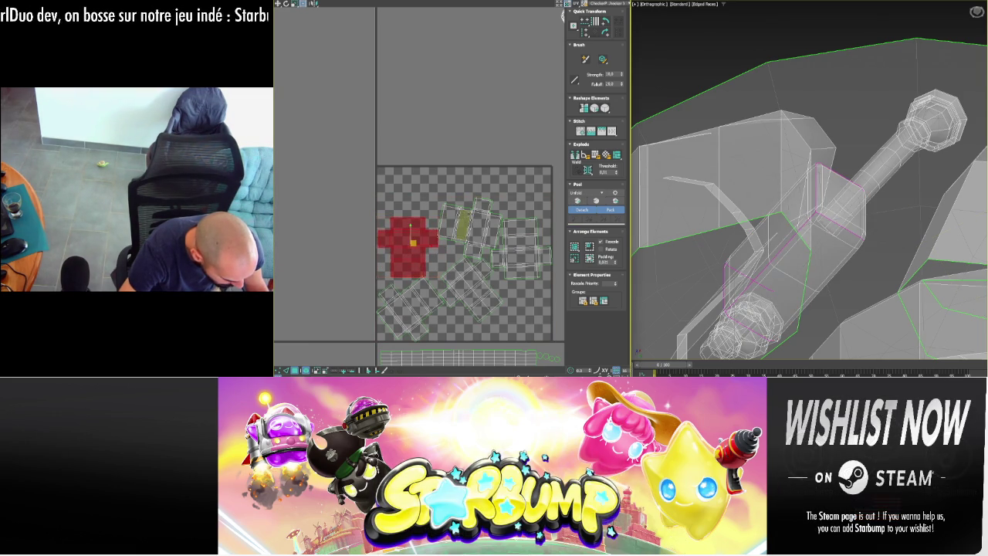
pyautogui.moveTo(465, 222); pyautogui.dragTo(464, 204)
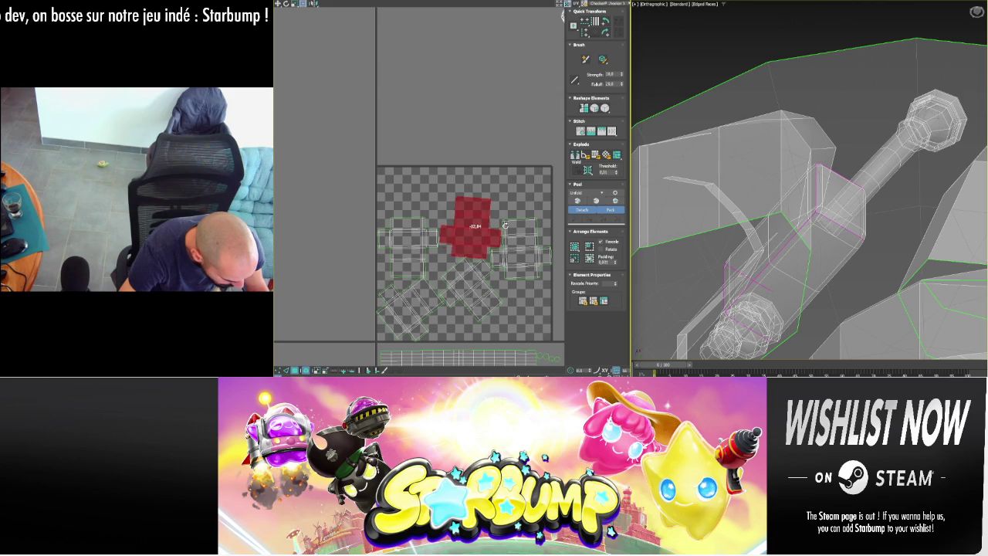
pyautogui.moveTo(512, 220)
pyautogui.mouseDown()
pyautogui.moveTo(463, 241)
pyautogui.moveTo(456, 259)
pyautogui.mouseUp()
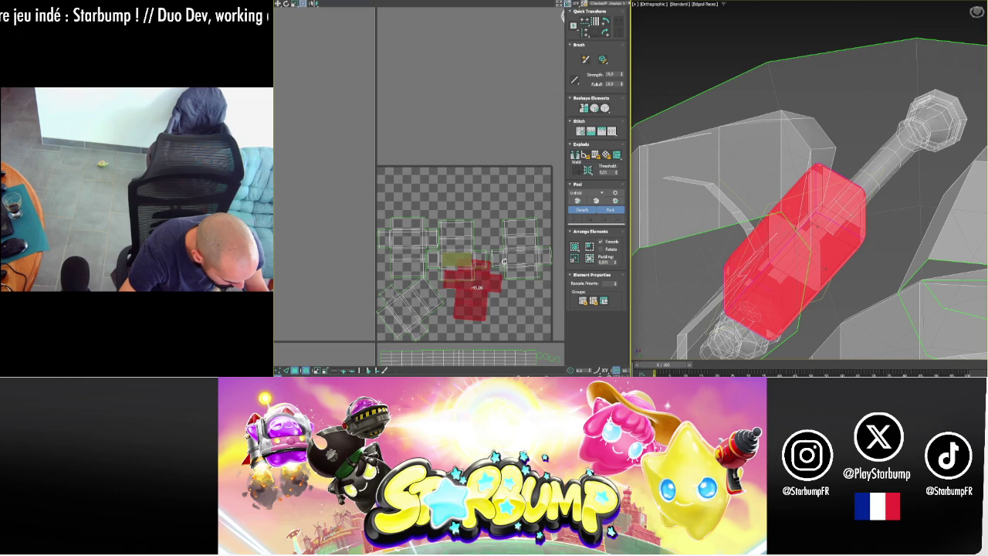
pyautogui.moveTo(502, 259); pyautogui.dragTo(507, 245)
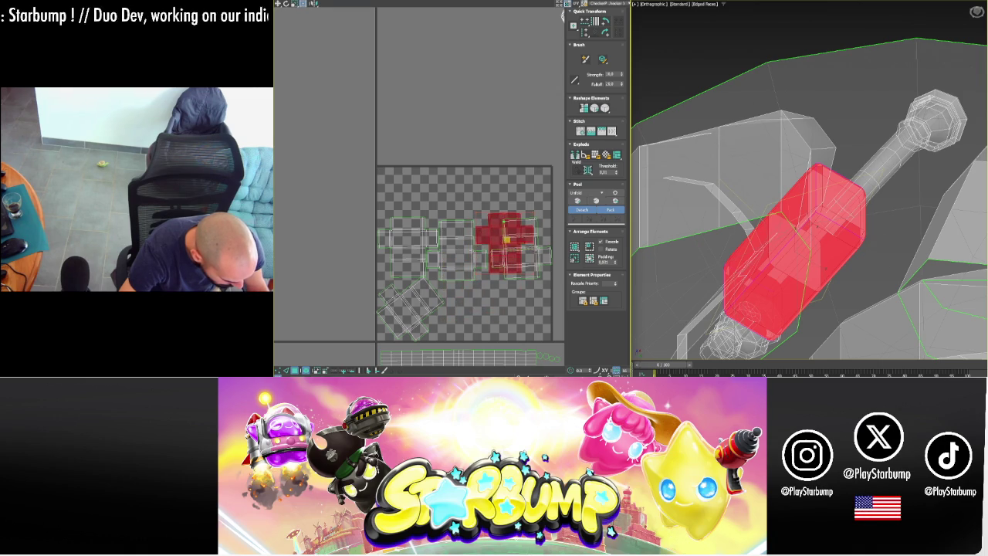
pyautogui.moveTo(506, 239); pyautogui.dragTo(549, 244)
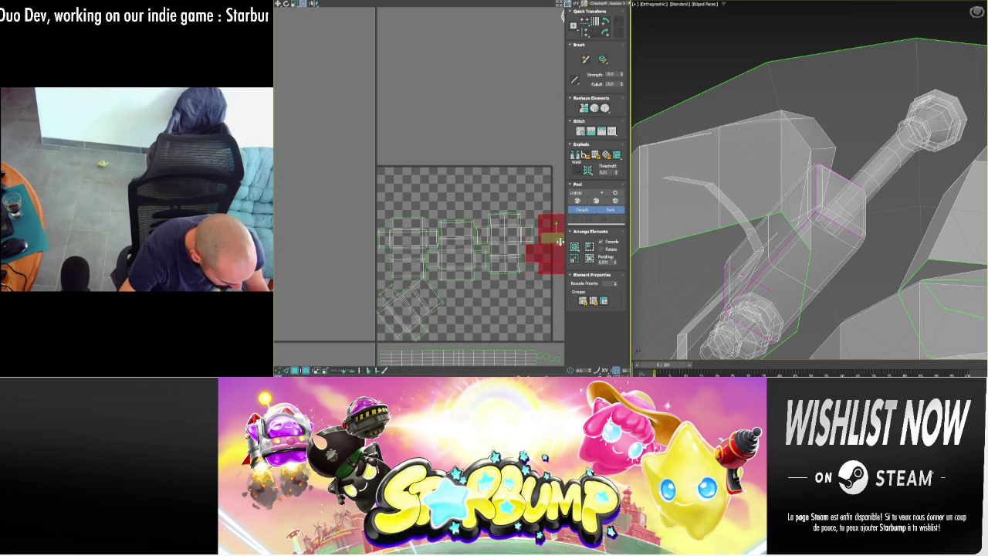
# - Reposition another island, add the cylinder strip, and move the group off to the lower right
pyautogui.moveTo(389, 330); pyautogui.dragTo(411, 306)
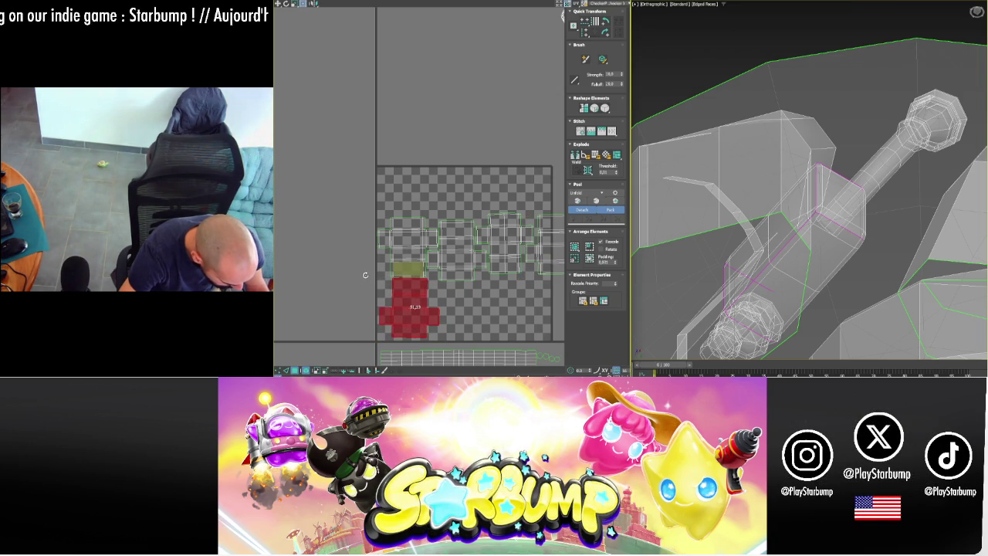
pyautogui.moveTo(406, 291); pyautogui.dragTo(363, 254)
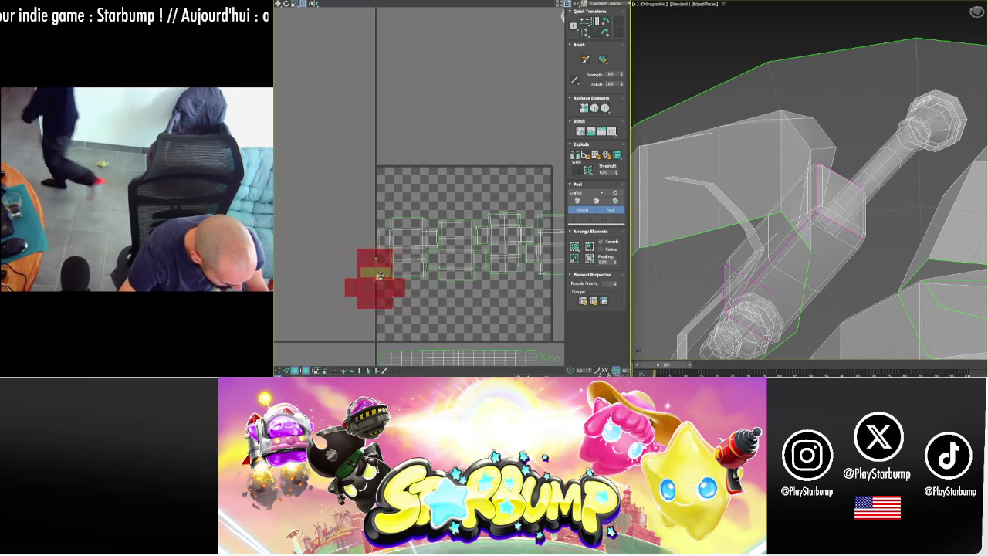
pyautogui.scroll(-4, 363, 255)
pyautogui.scroll(-2, 363, 258)
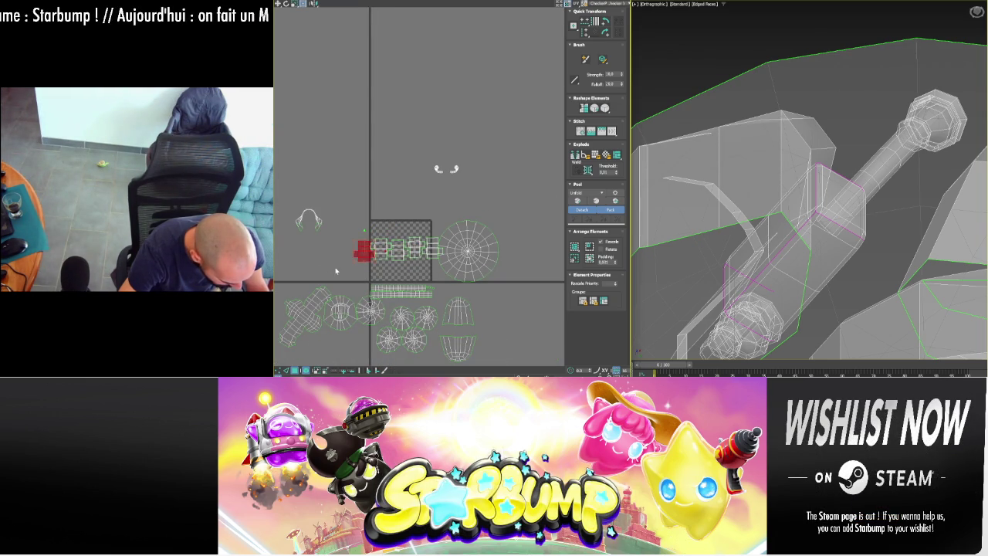
pyautogui.keyDown('ctrl'); pyautogui.click(430, 246); pyautogui.keyUp('ctrl')
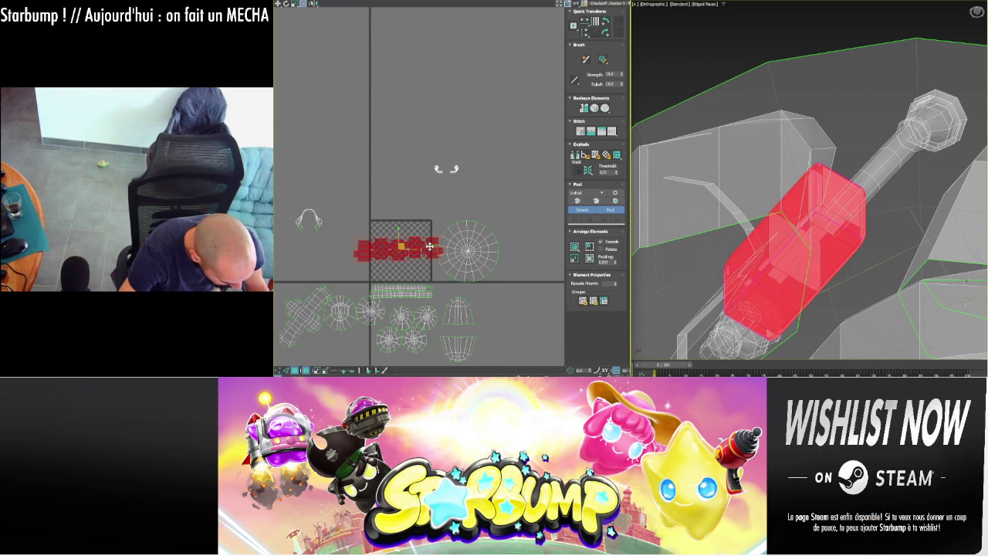
pyautogui.moveTo(400, 245)
pyautogui.mouseDown()
pyautogui.moveTo(474, 309)
pyautogui.moveTo(544, 317)
pyautogui.mouseUp()
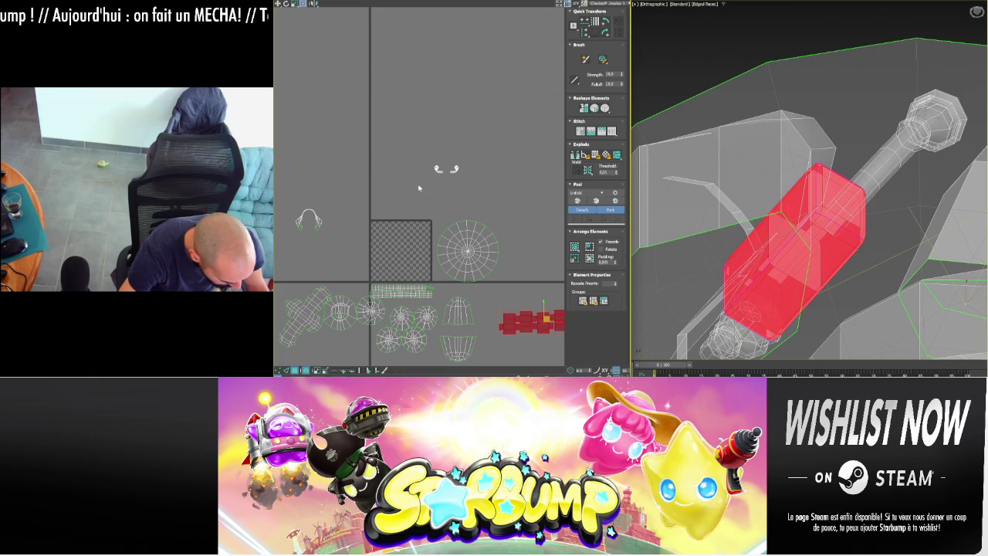
# - Select the small UV pieces and orbit to a frontal view of the whole mech
pyautogui.moveTo(419, 188); pyautogui.dragTo(463, 158)
pyautogui.scroll(-2, 396, 210)
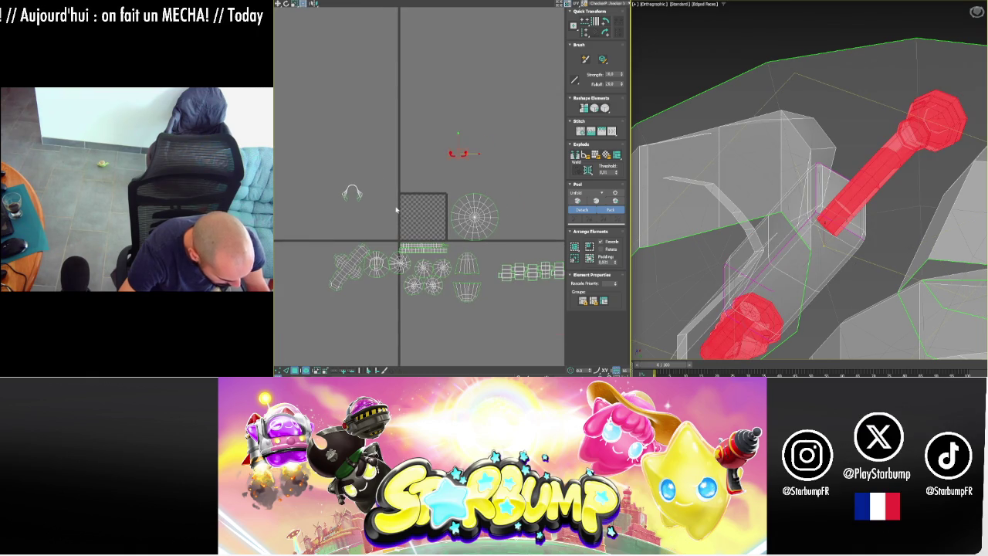
pyautogui.scroll(2, 390, 186)
pyautogui.scroll(2, 431, 176)
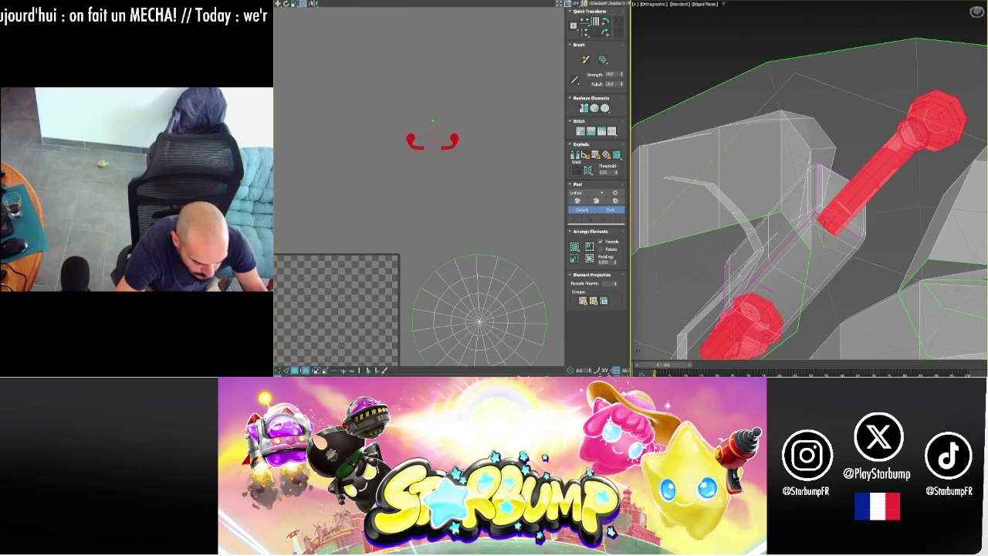
pyautogui.scroll(-3, 810, 201)
pyautogui.moveTo(850, 231)
pyautogui.keyDown('alt'); pyautogui.mouseDown(button='middle')
pyautogui.moveTo(945, 299)
pyautogui.moveTo(911, 255)
pyautogui.moveTo(913, 184)
pyautogui.mouseUp(button='middle'); pyautogui.keyUp('alt')
pyautogui.scroll(2, 904, 239)
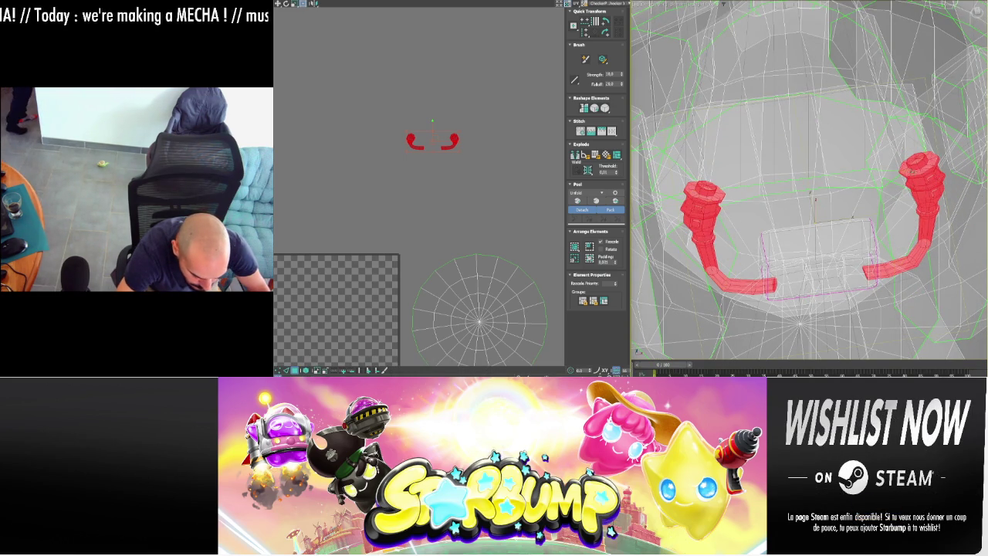
pyautogui.scroll(5, 920, 162)
# - Switch to Edged Faces shading, then select and clear the handle pipe's cap faces
pyautogui.click(919, 160)
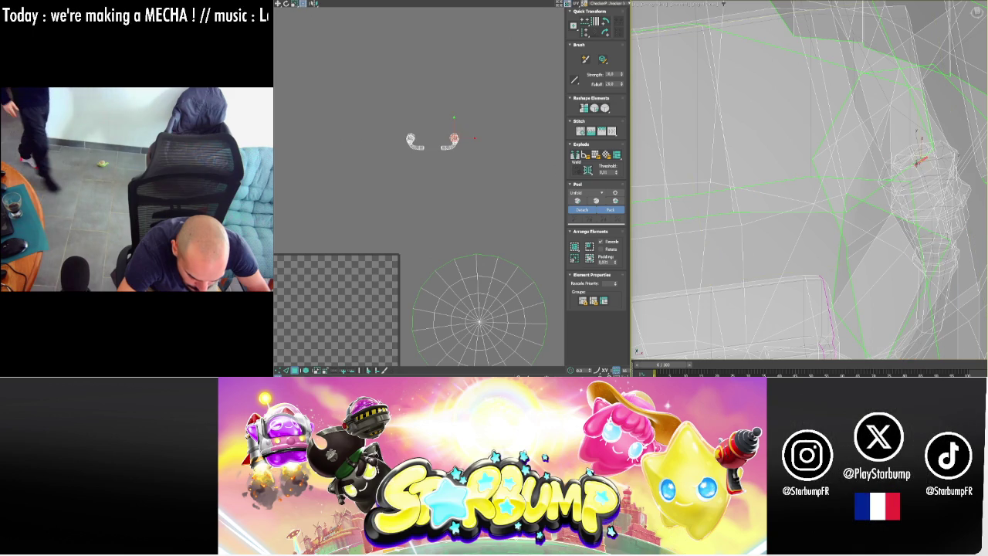
pyautogui.press('F3')
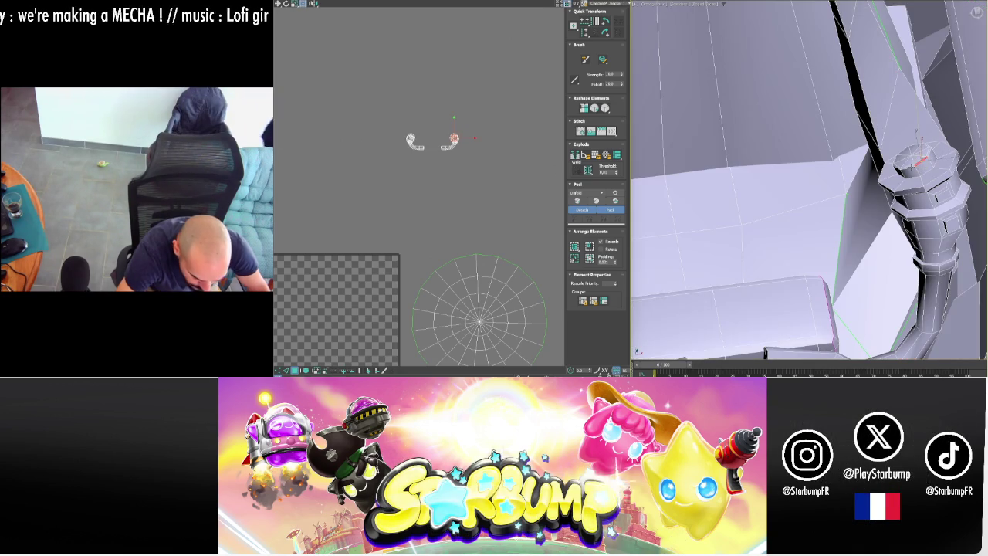
pyautogui.click(714, 331)
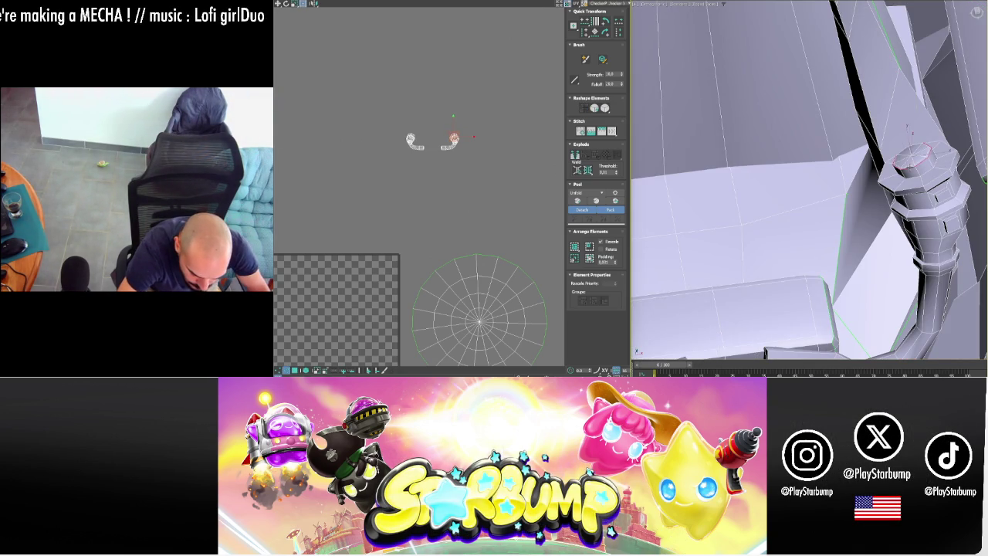
pyautogui.keyDown('alt'); pyautogui.moveTo(764, 351); pyautogui.dragTo(803, 232, button='middle'); pyautogui.keyUp('alt')
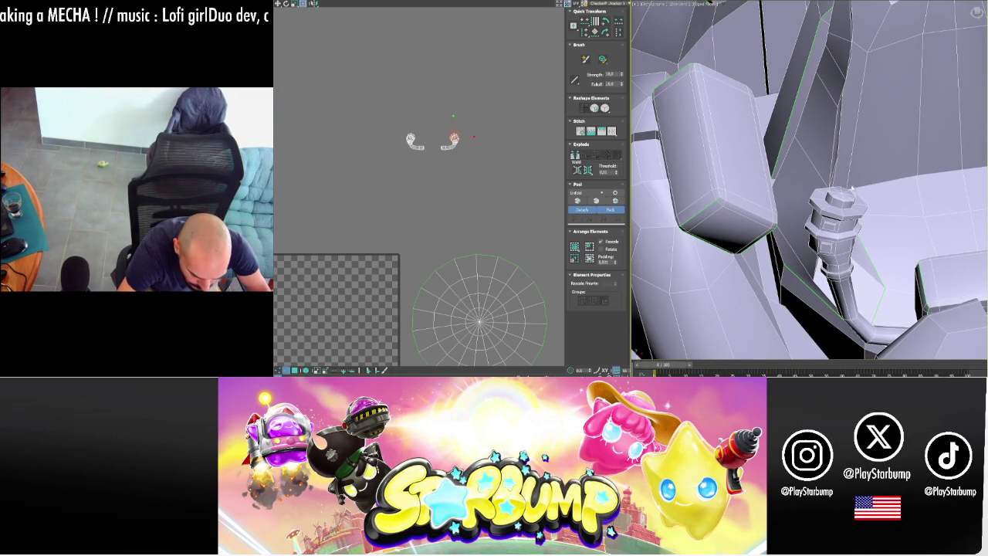
pyautogui.keyDown('ctrl'); pyautogui.click(840, 197); pyautogui.keyUp('ctrl')
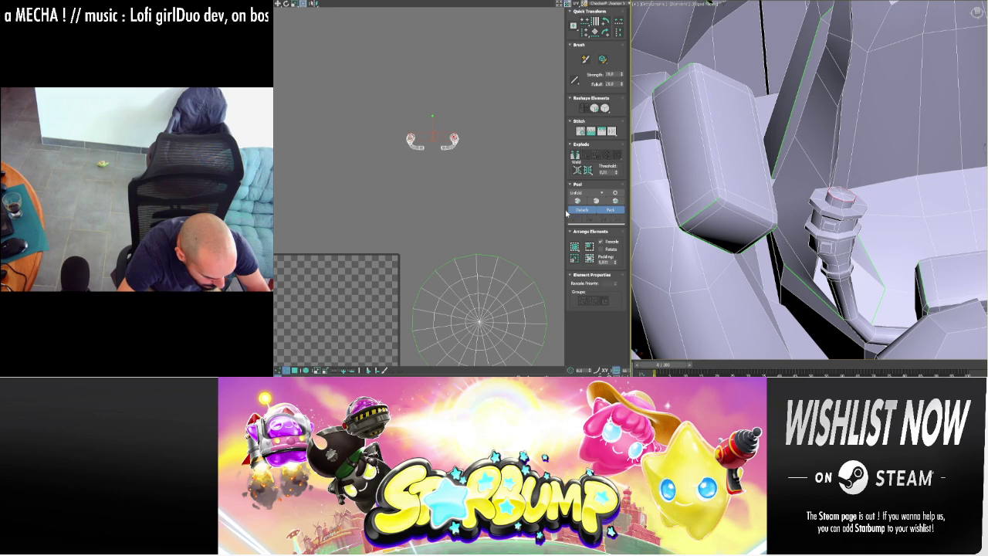
pyautogui.click(575, 157)
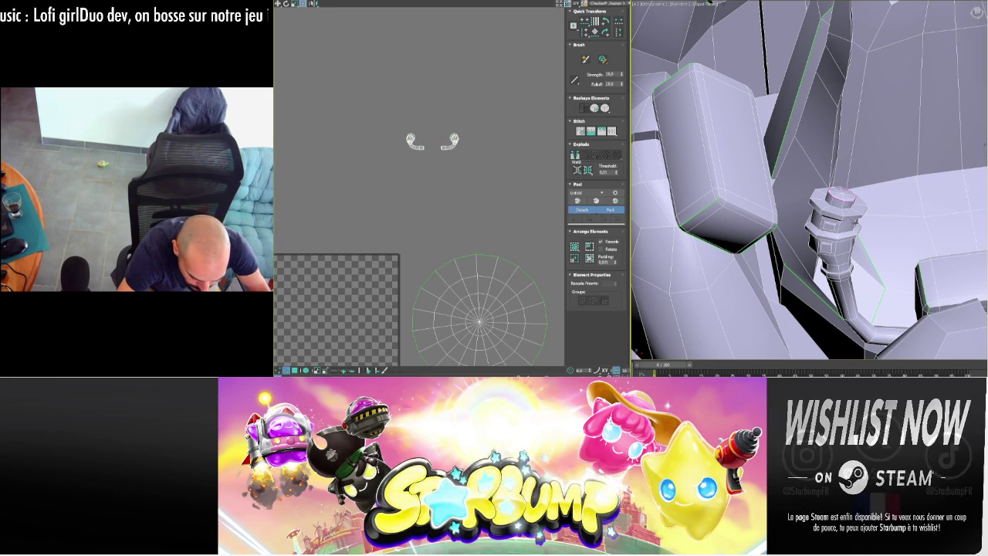
pyautogui.moveTo(772, 193)
pyautogui.keyDown('alt'); pyautogui.mouseDown(button='middle')
pyautogui.moveTo(798, 202)
pyautogui.moveTo(761, 204)
pyautogui.mouseUp(button='middle'); pyautogui.keyUp('alt')
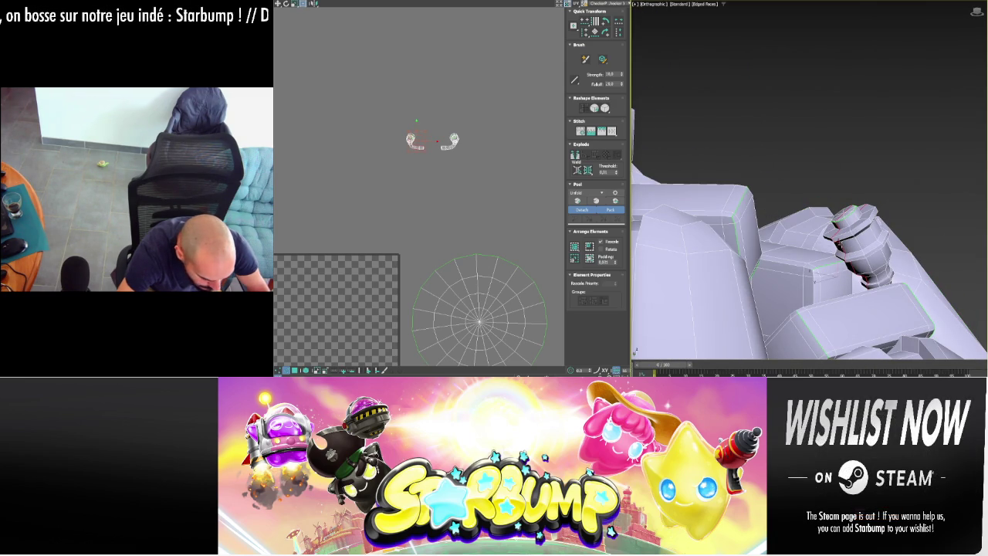
# - Turn on See-Through with a top-down view and select an edge on the handle pipe
pyautogui.moveTo(380, 115)
pyautogui.mouseDown(button='middle')
pyautogui.moveTo(497, 181)
pyautogui.moveTo(359, 165)
pyautogui.mouseUp(button='middle')
pyautogui.scroll(2, 487, 214)
pyautogui.scroll(2, 512, 231)
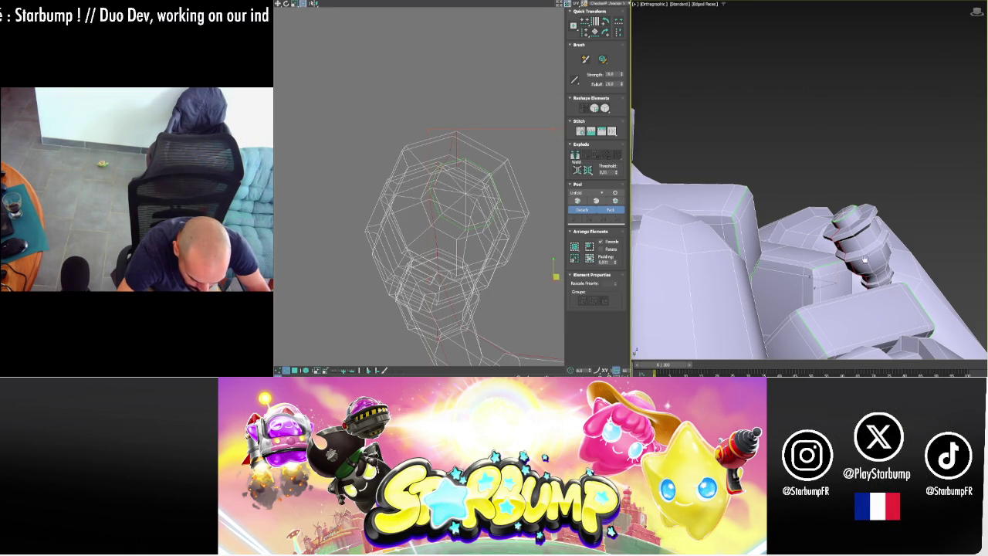
pyautogui.keyDown('alt'); pyautogui.moveTo(799, 179); pyautogui.dragTo(826, 213, button='middle'); pyautogui.keyUp('alt')
pyautogui.hotkey('alt', 'x')
pyautogui.hotkey('alt', 'x')
pyautogui.hotkey('alt', 'x')
pyautogui.scroll(4, 788, 285)
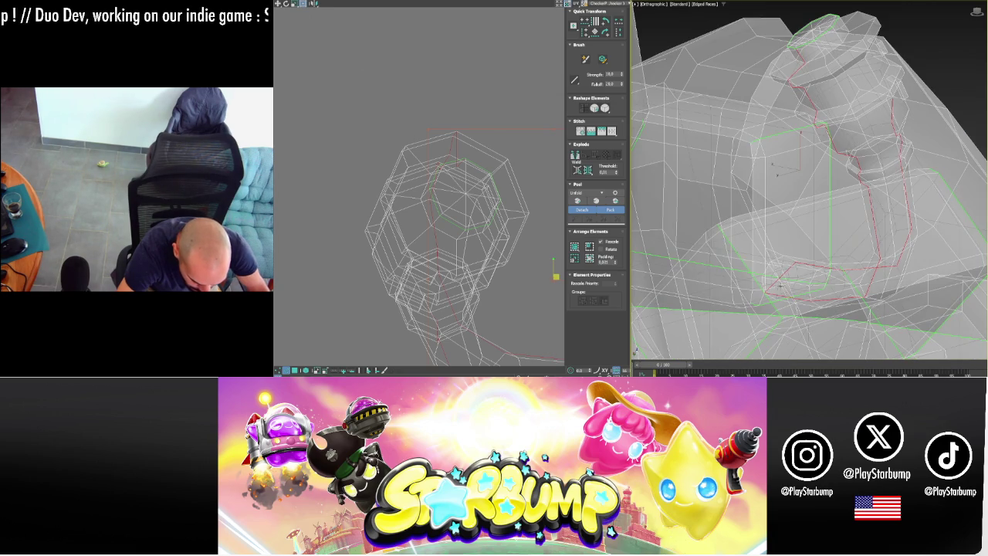
pyautogui.click(779, 258)
pyautogui.click(779, 258)
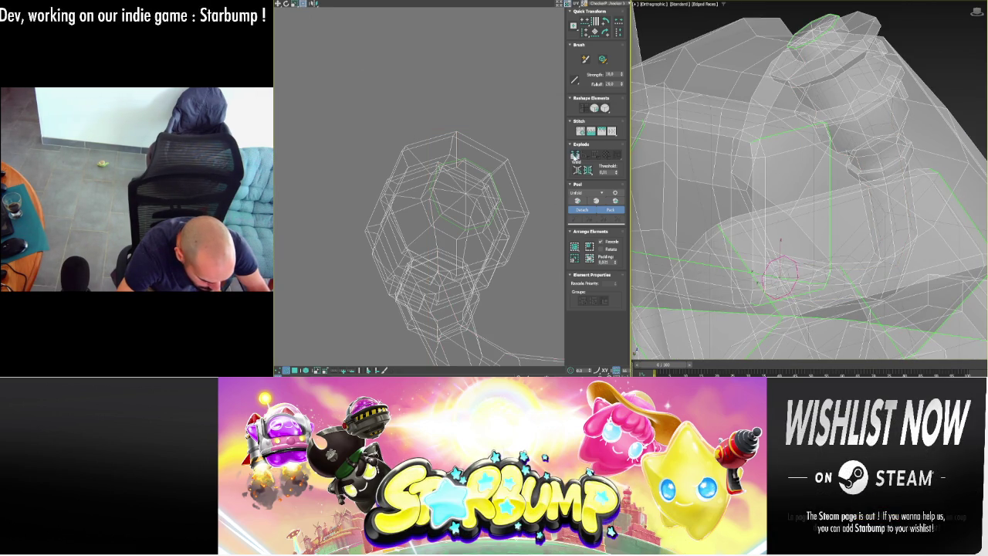
# - Select the seam edges along the handle pipe and orbit to the cockpit front in solid shading
pyautogui.scroll(-5, 538, 186)
pyautogui.scroll(5, 495, 217)
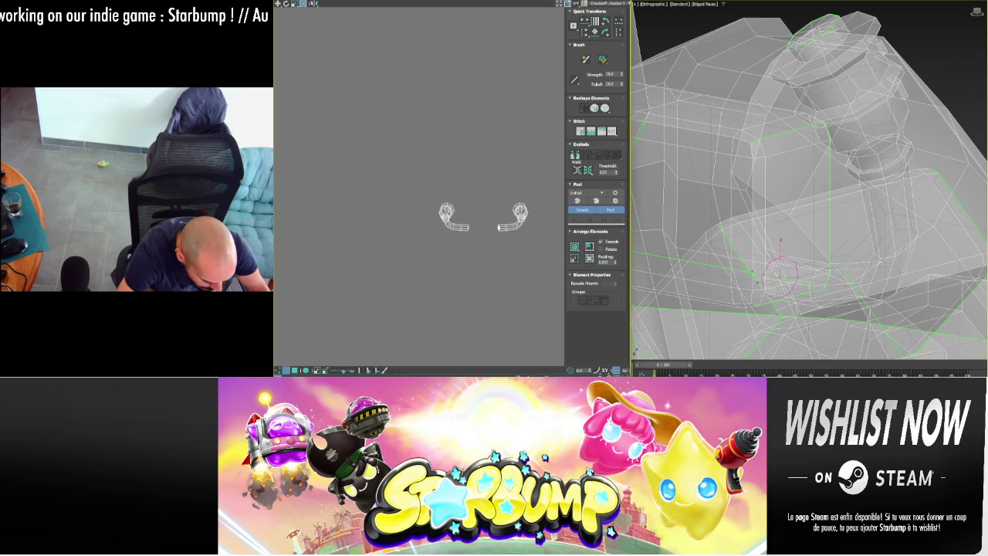
pyautogui.click(520, 219)
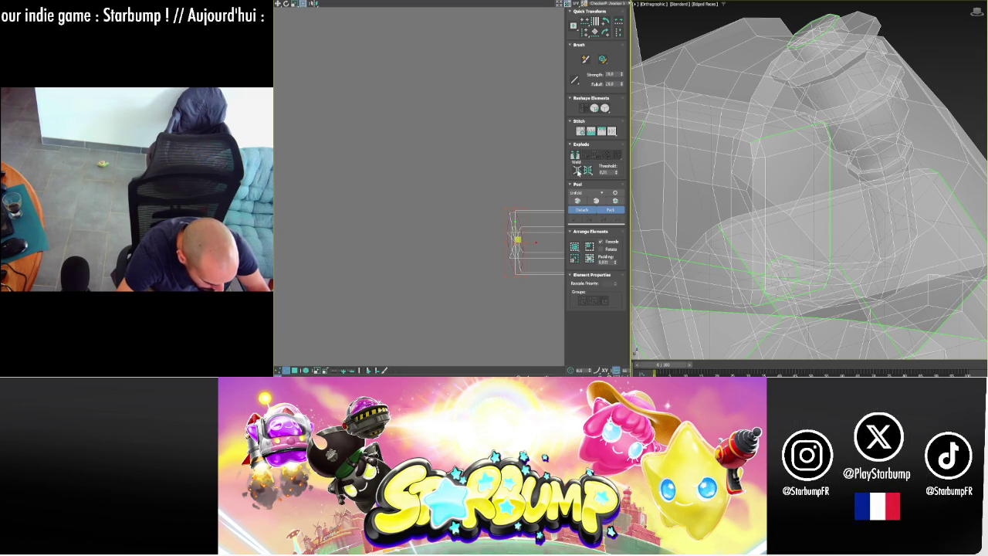
pyautogui.scroll(-4, 494, 193)
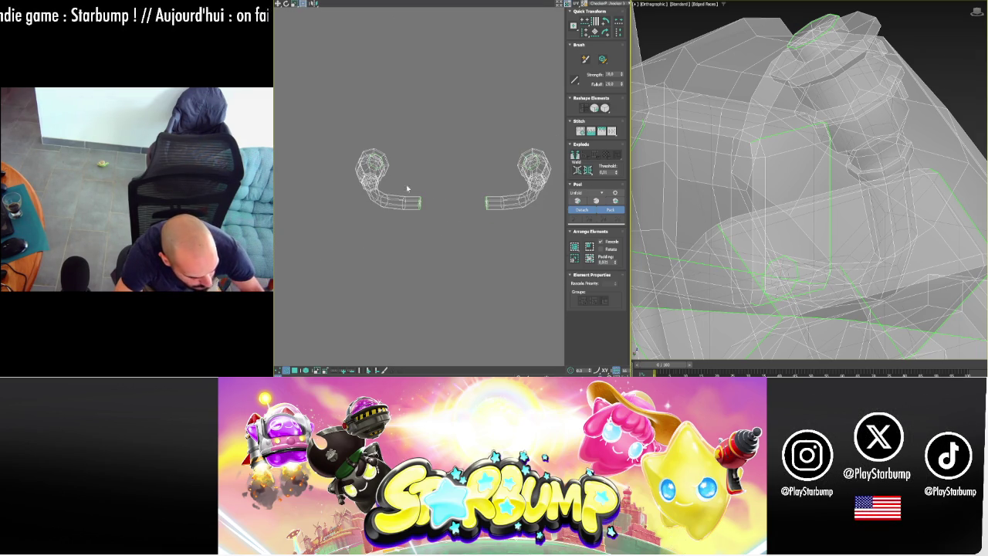
pyautogui.scroll(3, 362, 150)
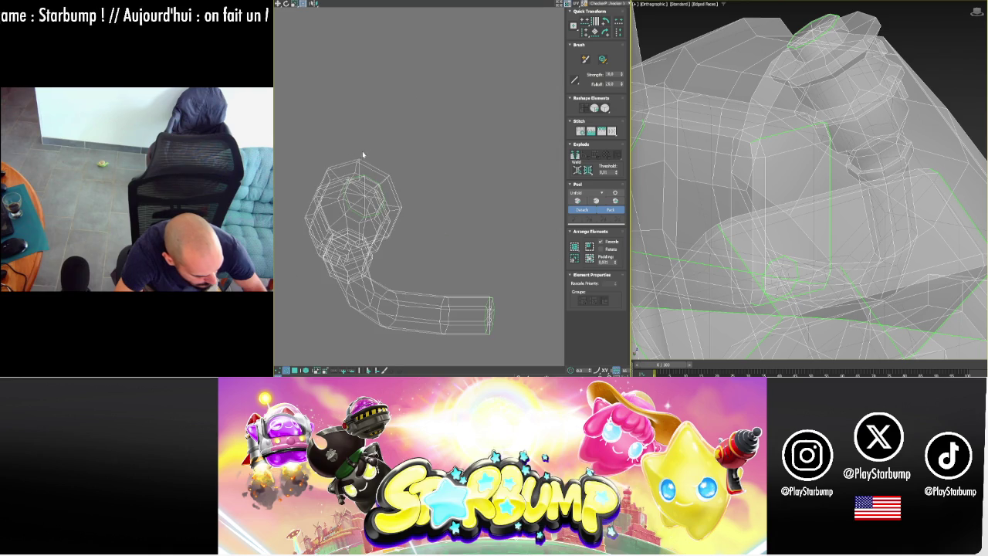
pyautogui.click(334, 175)
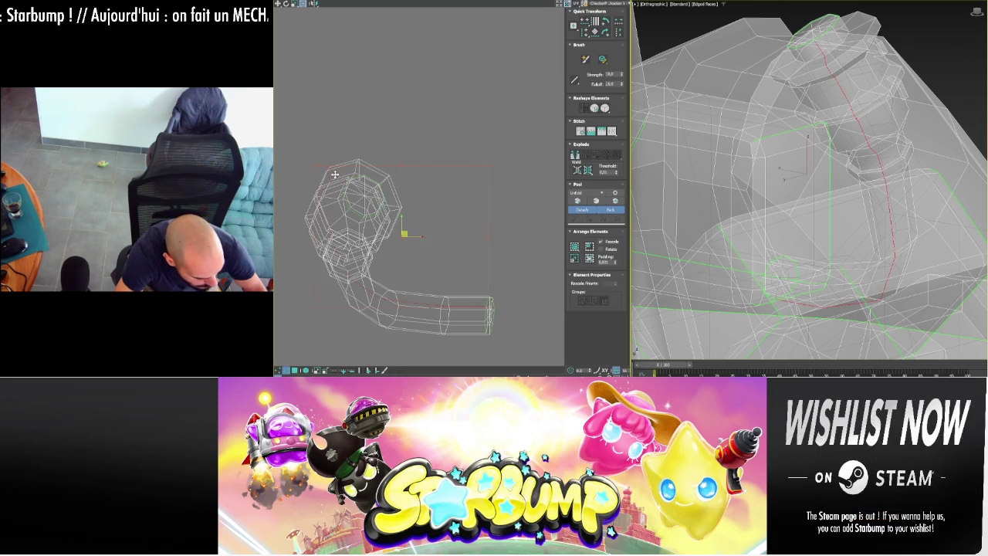
pyautogui.hotkey('alt', 'x')
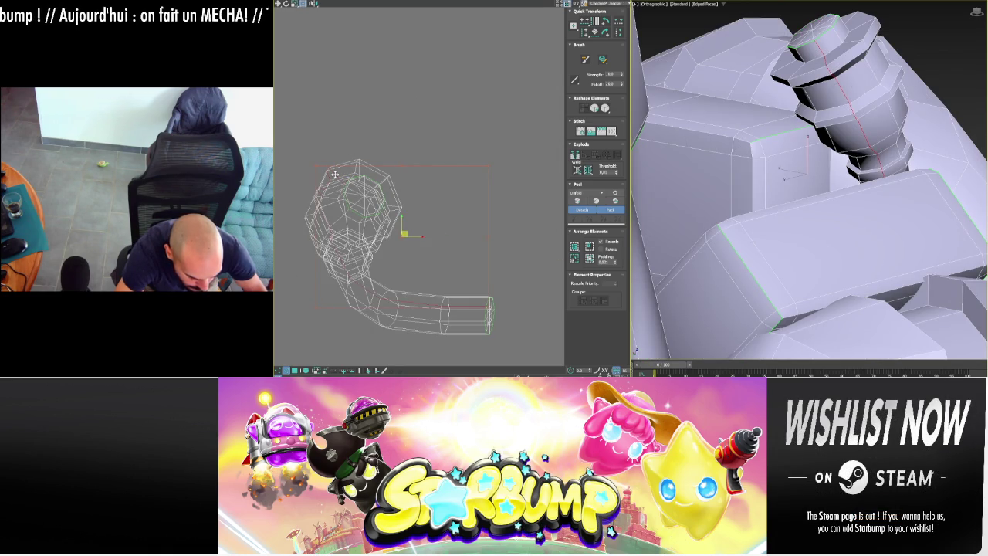
pyautogui.hotkey('alt', 'x')
pyautogui.scroll(-5, 455, 197)
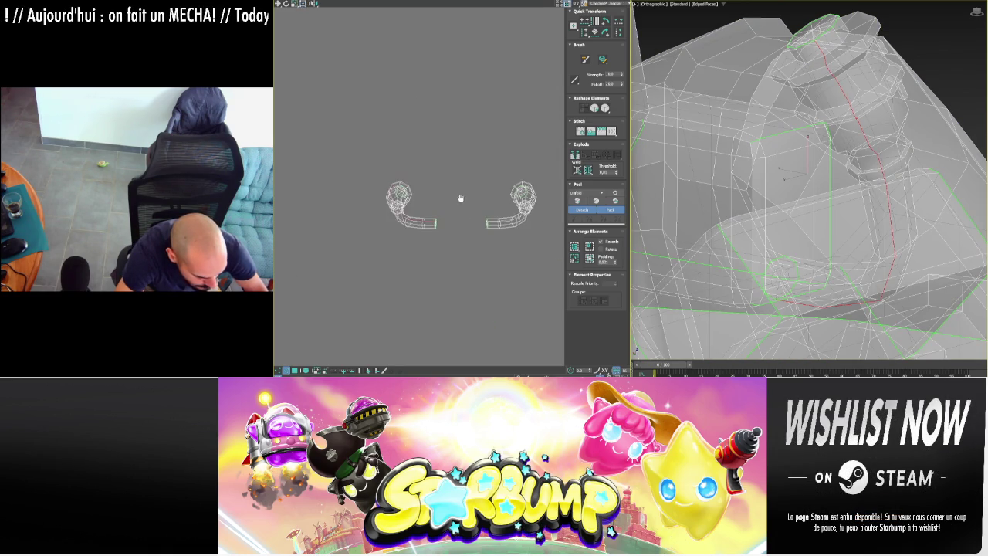
pyautogui.moveTo(937, 181)
pyautogui.keyDown('alt'); pyautogui.mouseDown(button='middle')
pyautogui.moveTo(834, 213)
pyautogui.moveTo(790, 189)
pyautogui.mouseUp(button='middle'); pyautogui.keyUp('alt')
pyautogui.hotkey('alt', 'x')
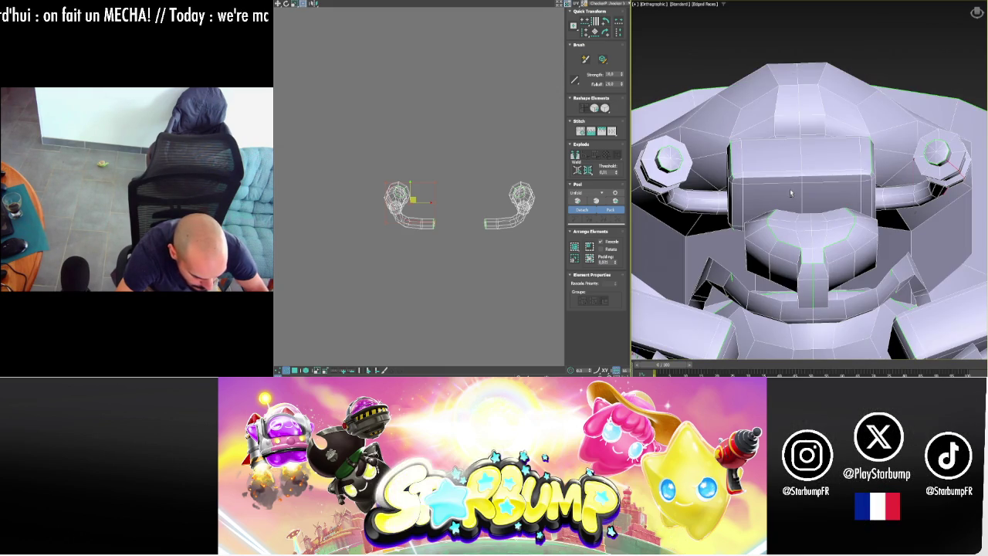
# - Double-click to select the handle shell's whole outline and center it in the UV view
pyautogui.scroll(2, 387, 173)
pyautogui.scroll(2, 390, 183)
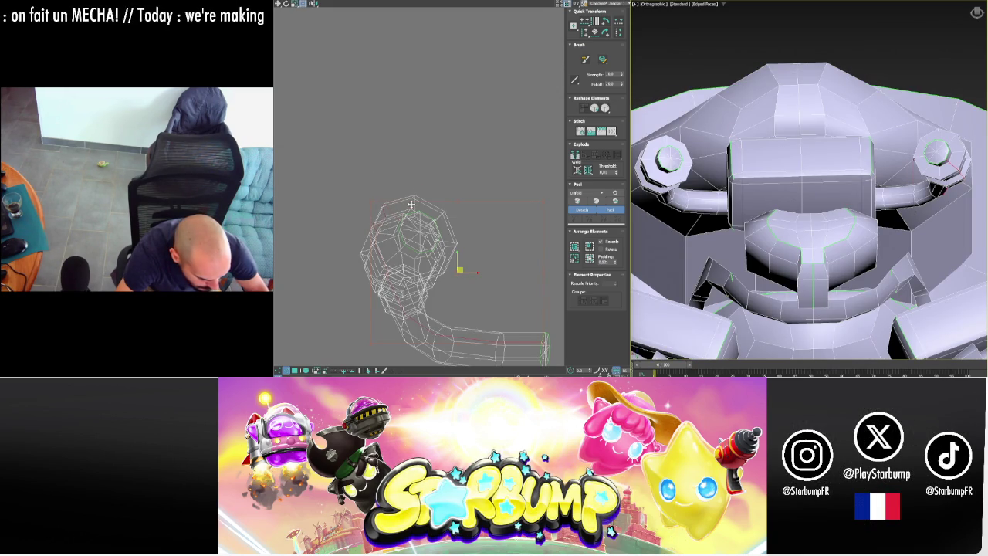
pyautogui.click(411, 204)
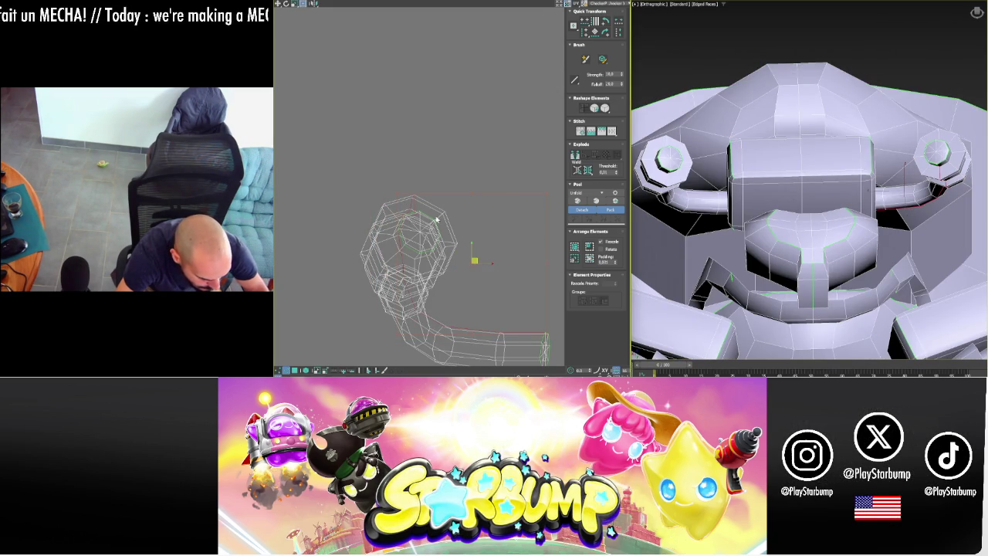
pyautogui.doubleClick(439, 215)
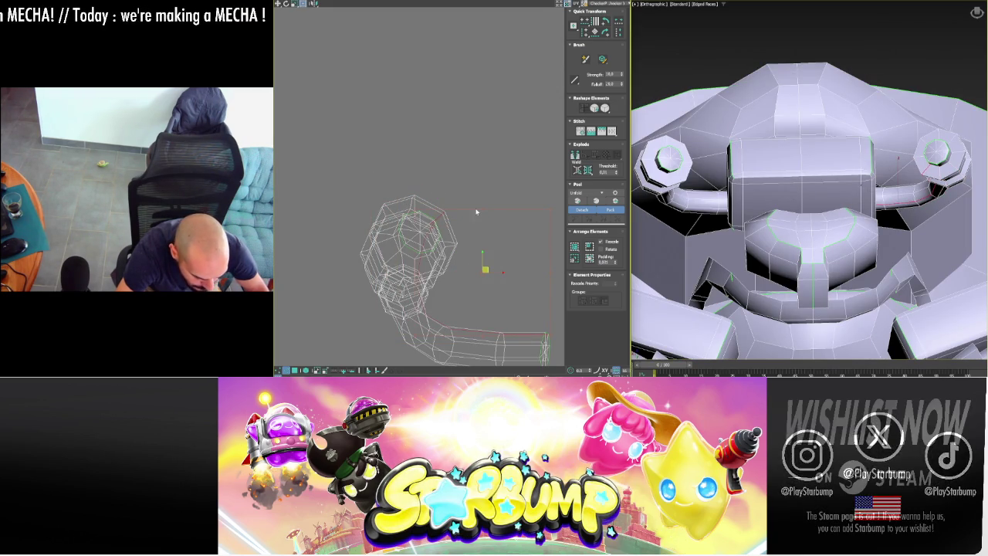
pyautogui.moveTo(488, 210); pyautogui.dragTo(449, 204, button='middle')
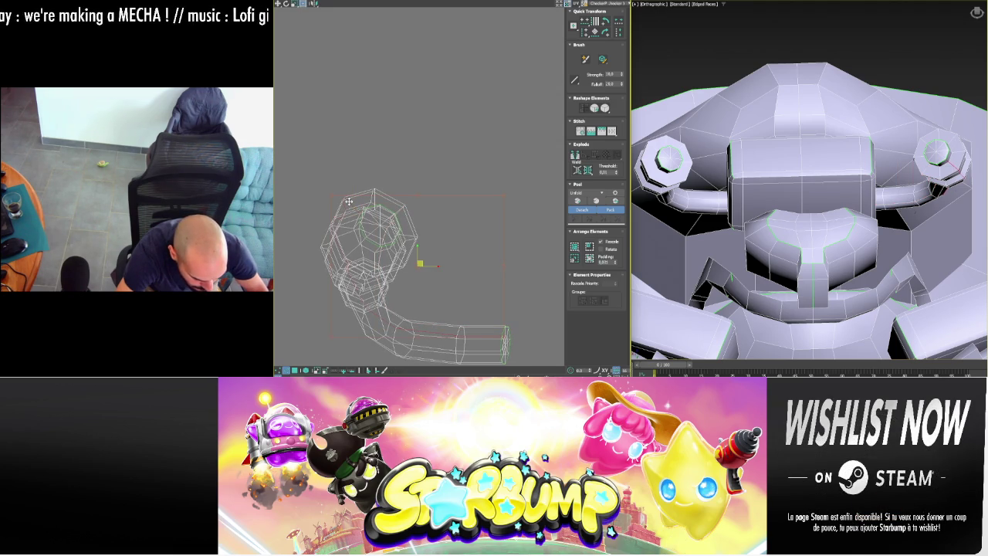
pyautogui.moveTo(399, 193); pyautogui.dragTo(324, 340, button='middle')
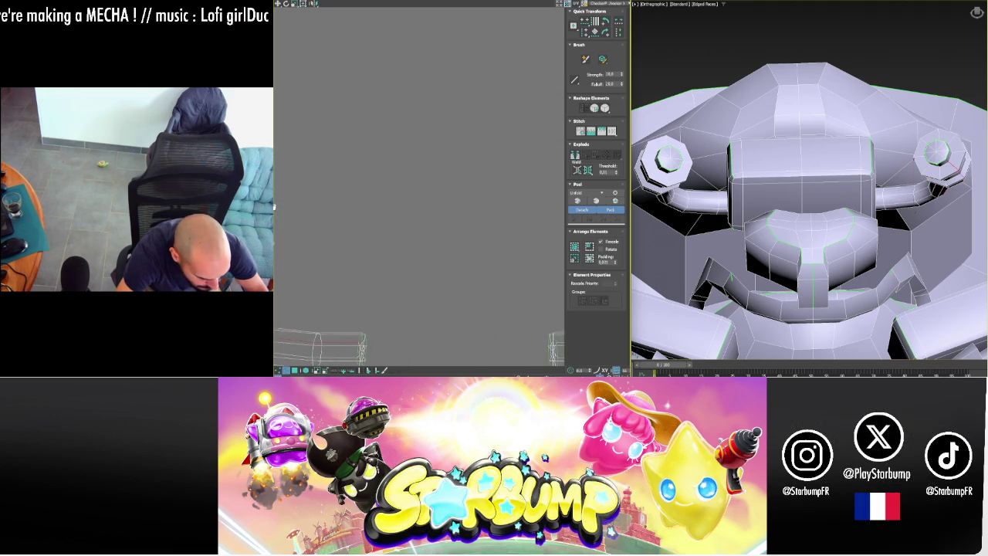
pyautogui.moveTo(450, 190); pyautogui.dragTo(478, 196, button='middle')
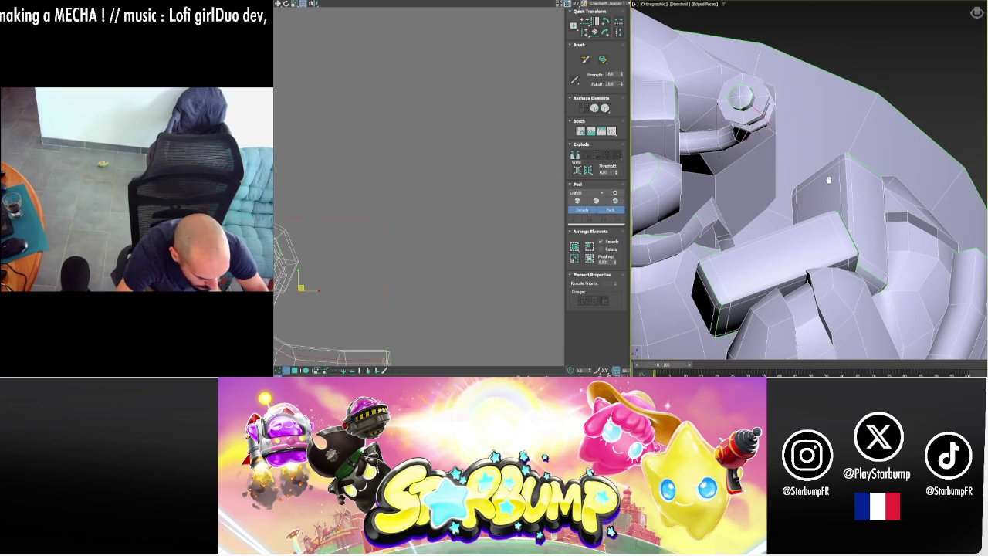
pyautogui.moveTo(353, 163); pyautogui.dragTo(448, 108, button='middle')
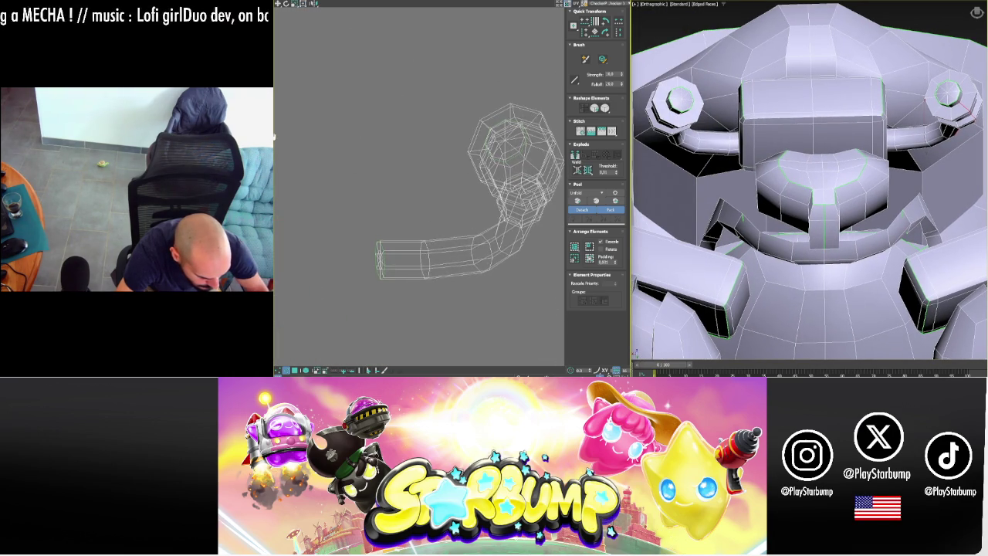
# - Select the right handle shell, then both handle shells with Ctrl+A
pyautogui.moveTo(353, 165); pyautogui.dragTo(442, 180, button='middle')
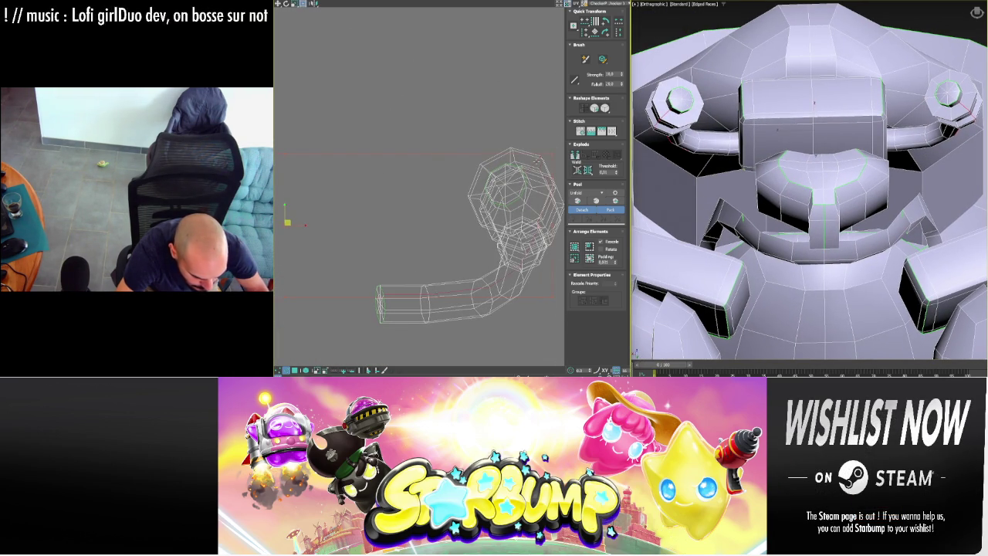
pyautogui.scroll(-4, 533, 162)
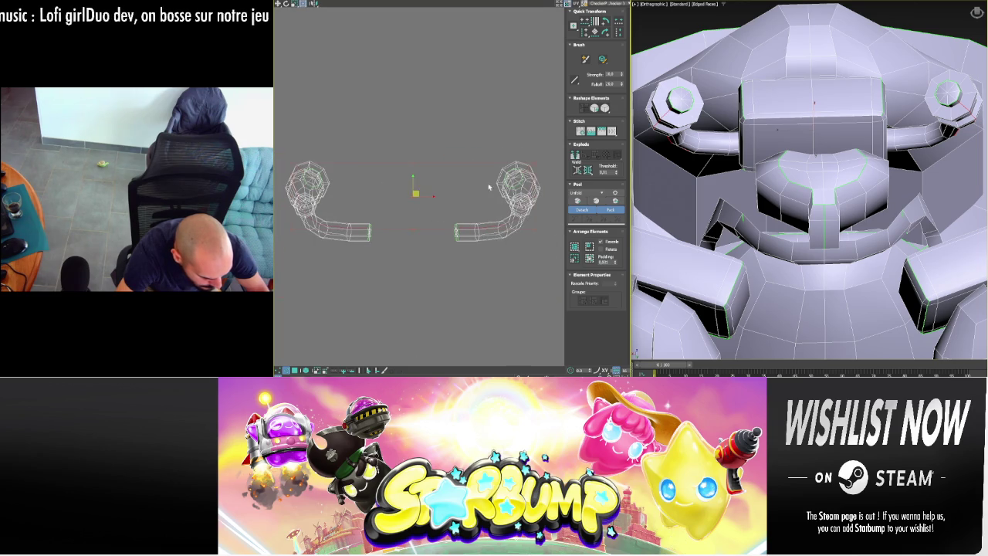
pyautogui.click(457, 225)
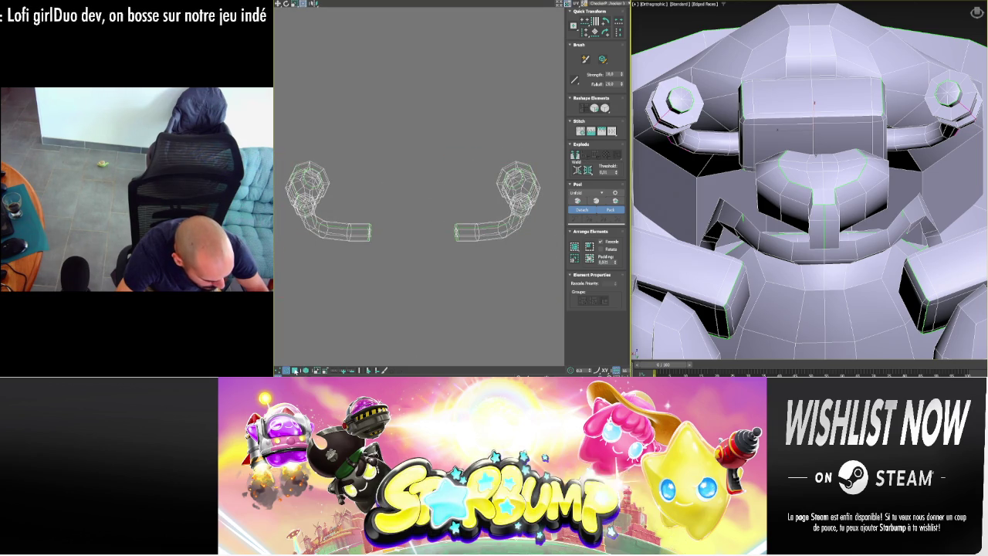
pyautogui.hotkey('ctrl', 'a')
pyautogui.scroll(-6, 433, 232)
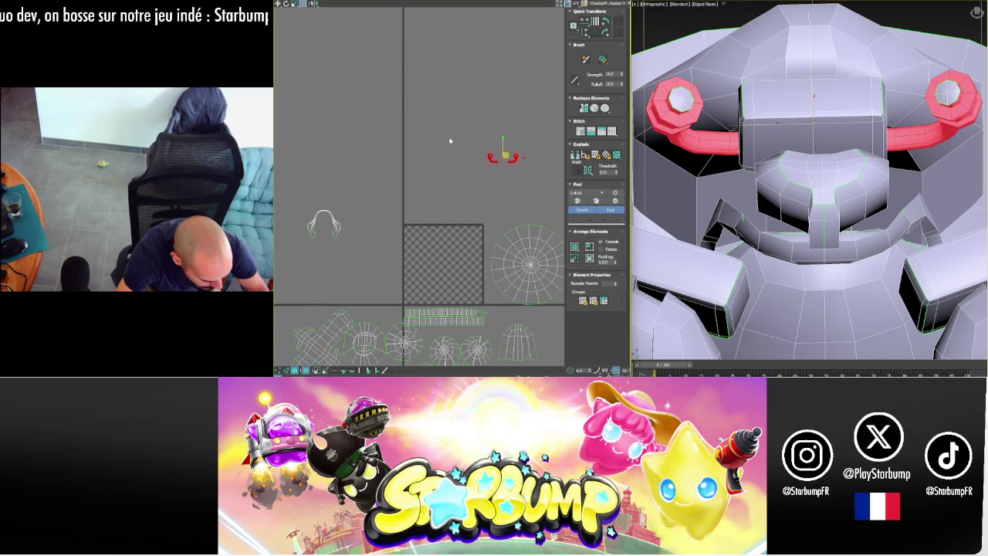
# - Peel and pack the handle shells, then move the small shell to the square's lower-left
pyautogui.click(578, 200)
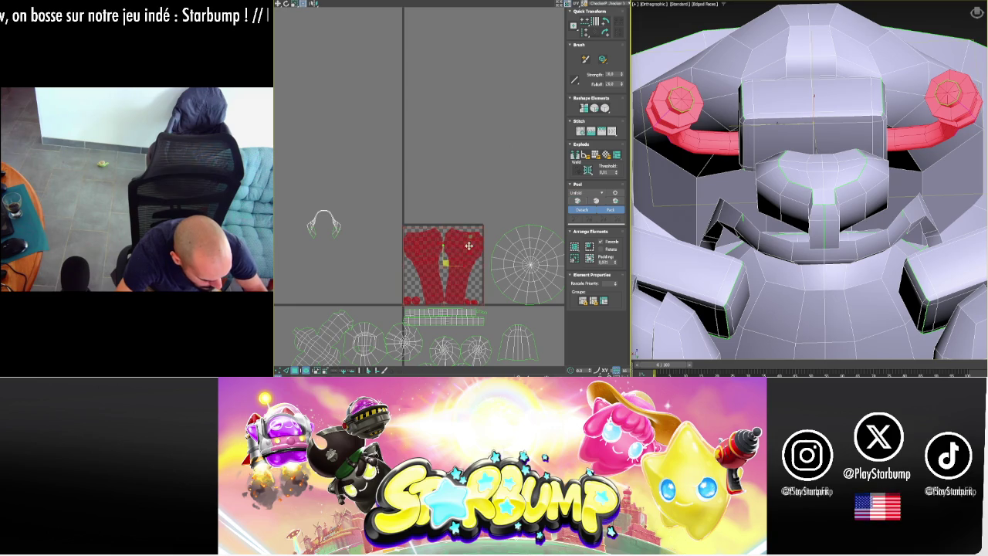
pyautogui.click(476, 284)
pyautogui.scroll(2, 467, 277)
pyautogui.scroll(2, 467, 277)
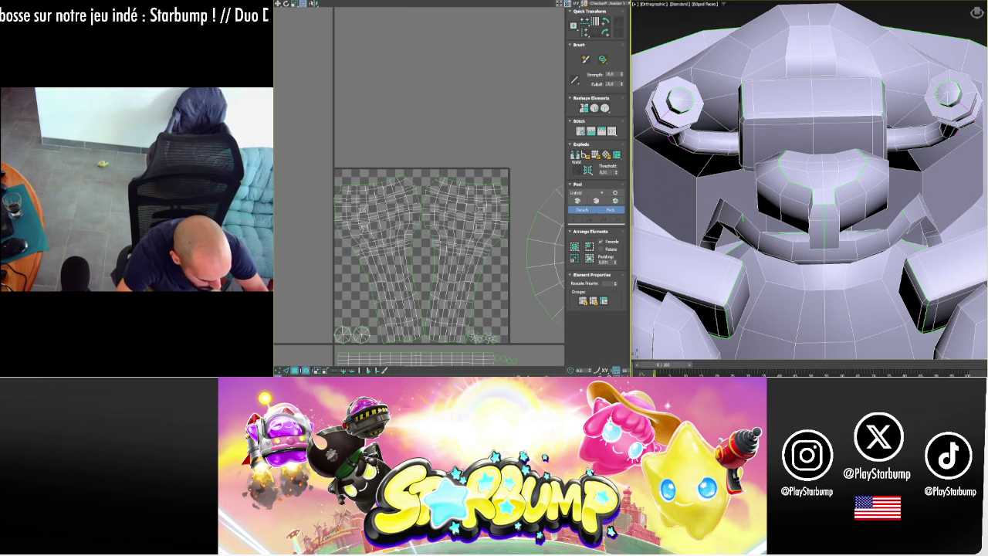
pyautogui.click(484, 333)
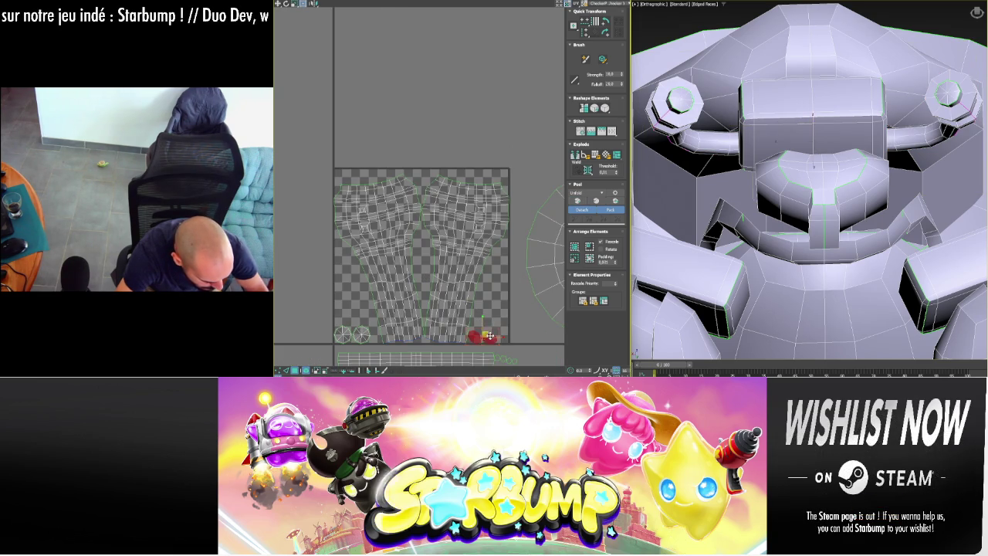
pyautogui.moveTo(484, 333); pyautogui.dragTo(360, 315)
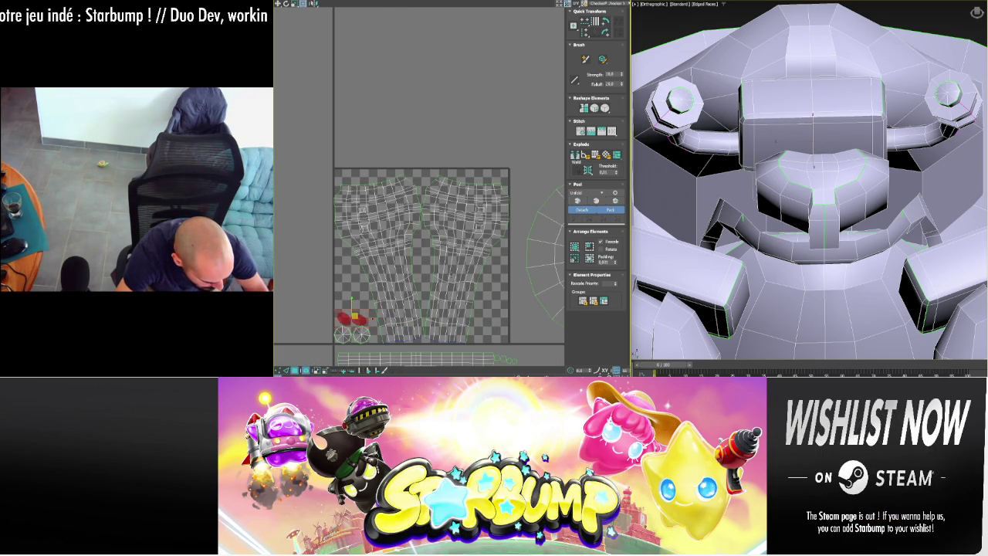
# - Rotate the right handle shell upright, nudge it up-right, and select the left shell
pyautogui.click(470, 266)
pyautogui.moveTo(470, 181); pyautogui.dragTo(451, 174)
pyautogui.moveTo(469, 261); pyautogui.dragTo(482, 247)
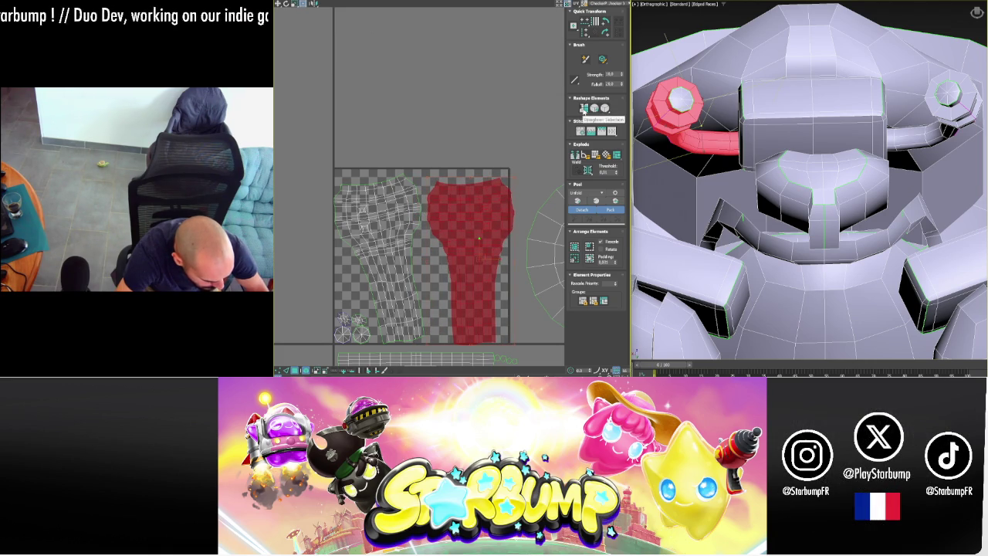
pyautogui.click(380, 192)
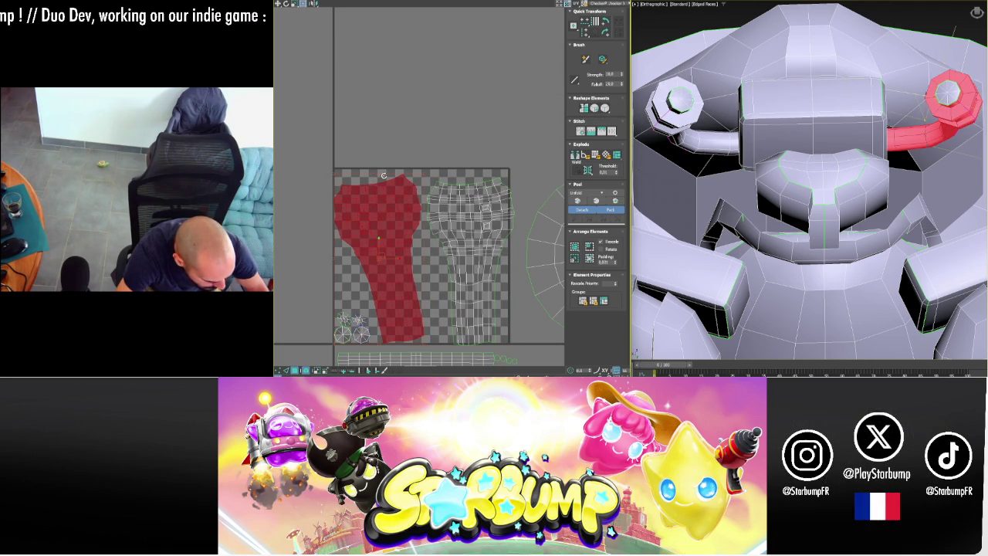
pyautogui.scroll(-5, 379, 239)
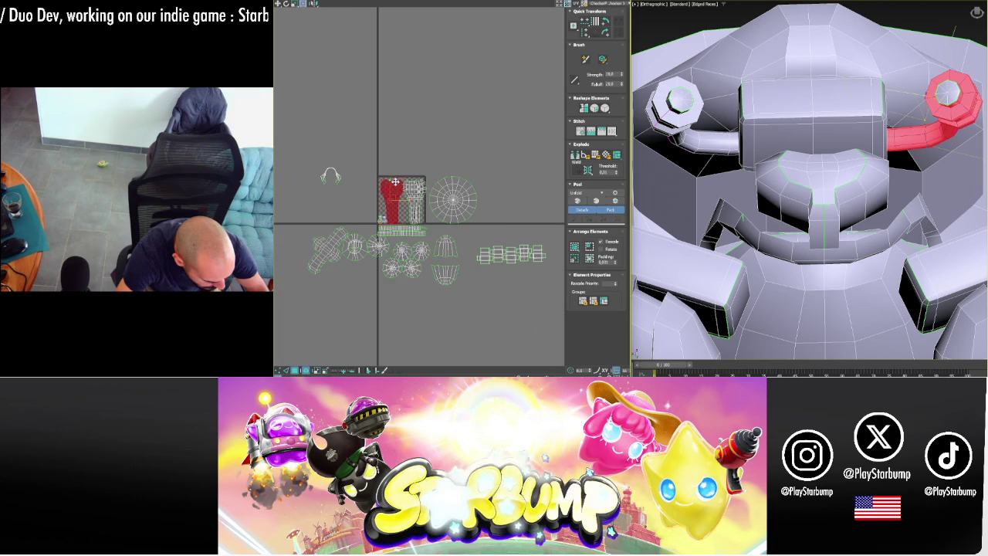
pyautogui.click(369, 191)
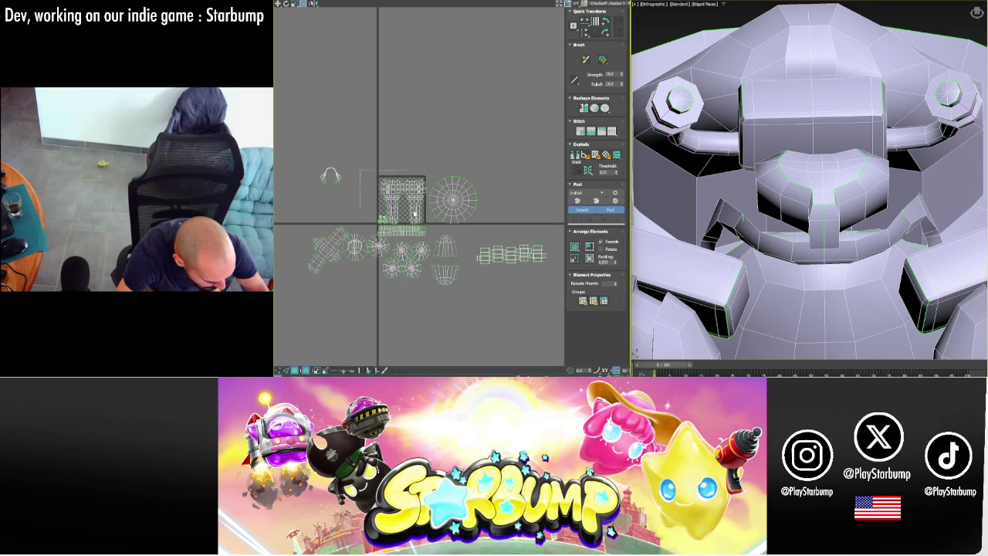
pyautogui.moveTo(415, 215); pyautogui.dragTo(499, 192)
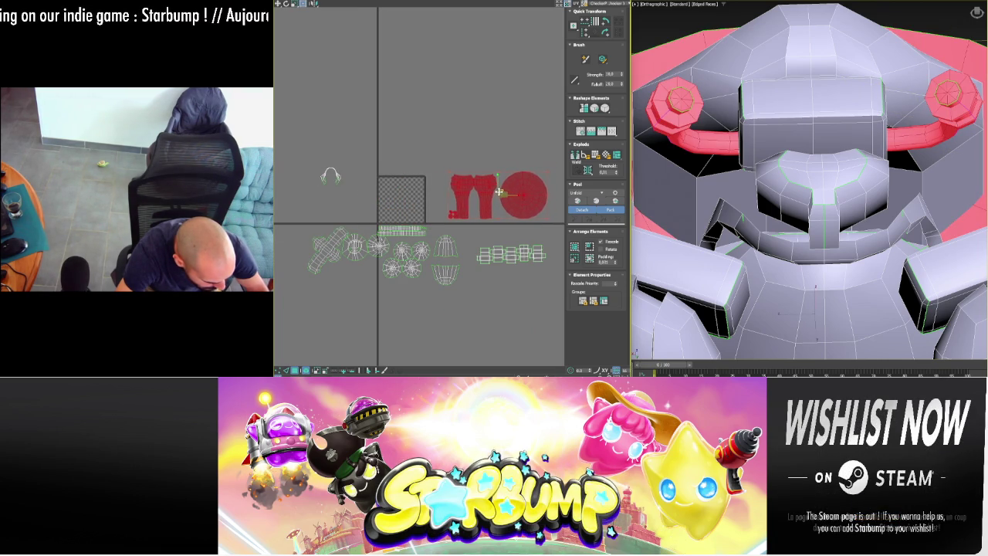
pyautogui.click(434, 179)
pyautogui.click(334, 178)
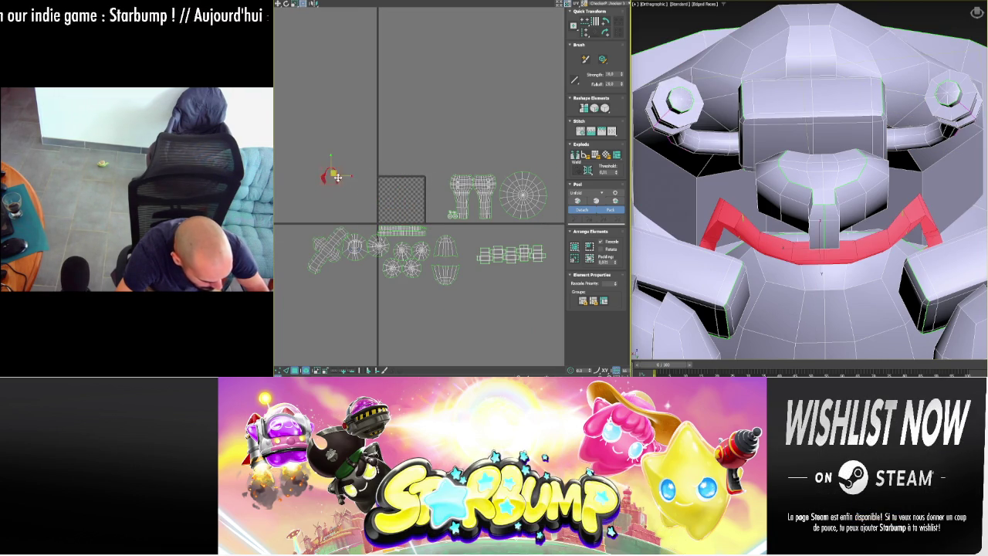
pyautogui.keyDown('alt'); pyautogui.moveTo(981, 210); pyautogui.dragTo(971, 342, button='middle'); pyautogui.keyUp('alt')
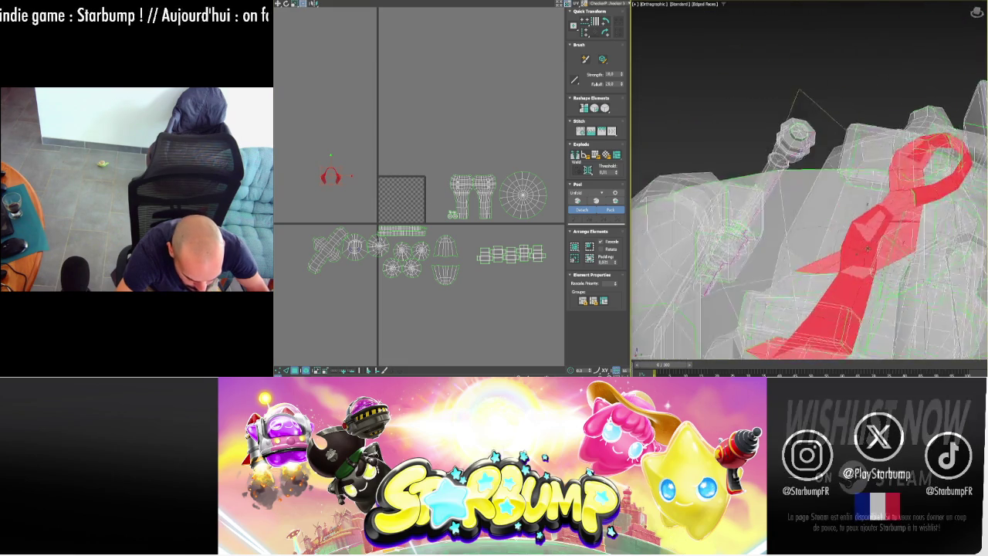
pyautogui.keyDown('alt'); pyautogui.moveTo(858, 233); pyautogui.dragTo(772, 292, button='middle'); pyautogui.keyUp('alt')
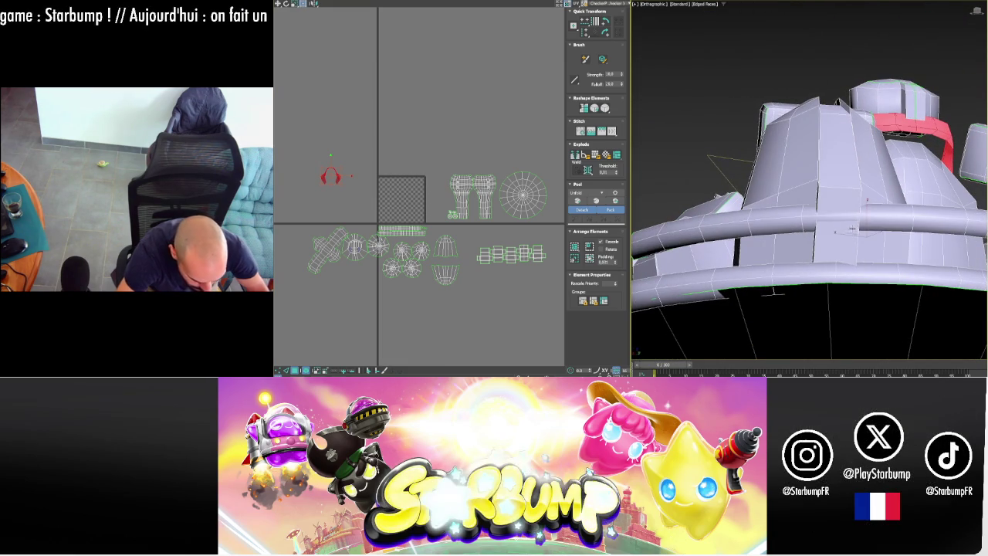
pyautogui.click(772, 292)
pyautogui.hotkey('ctrl', 'z')
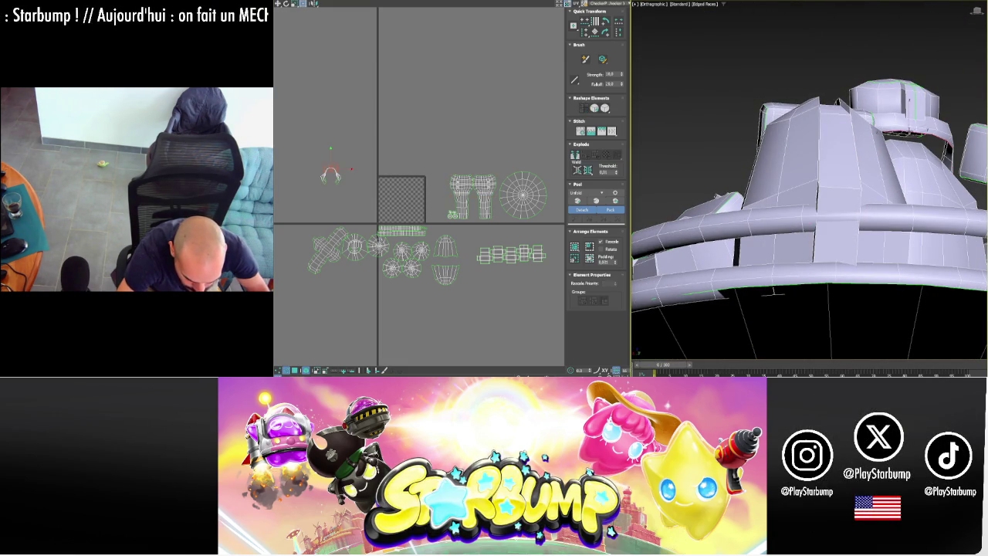
pyautogui.keyDown('alt'); pyautogui.moveTo(772, 292); pyautogui.dragTo(780, 278, button='middle'); pyautogui.keyUp('alt')
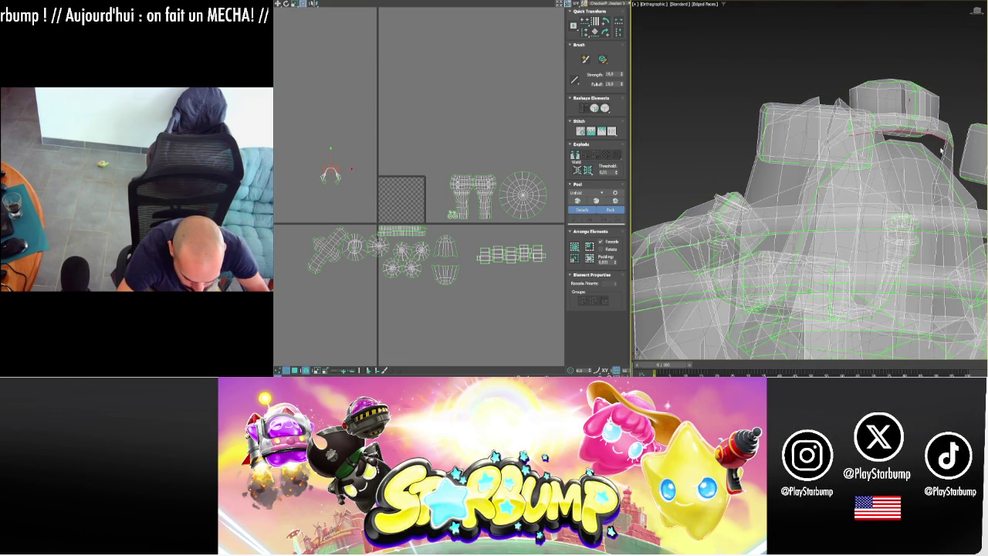
pyautogui.moveTo(942, 153)
pyautogui.keyDown('alt'); pyautogui.mouseDown(button='middle')
pyautogui.moveTo(931, 176)
pyautogui.moveTo(949, 185)
pyautogui.moveTo(905, 192)
pyautogui.mouseUp(button='middle'); pyautogui.keyUp('alt')
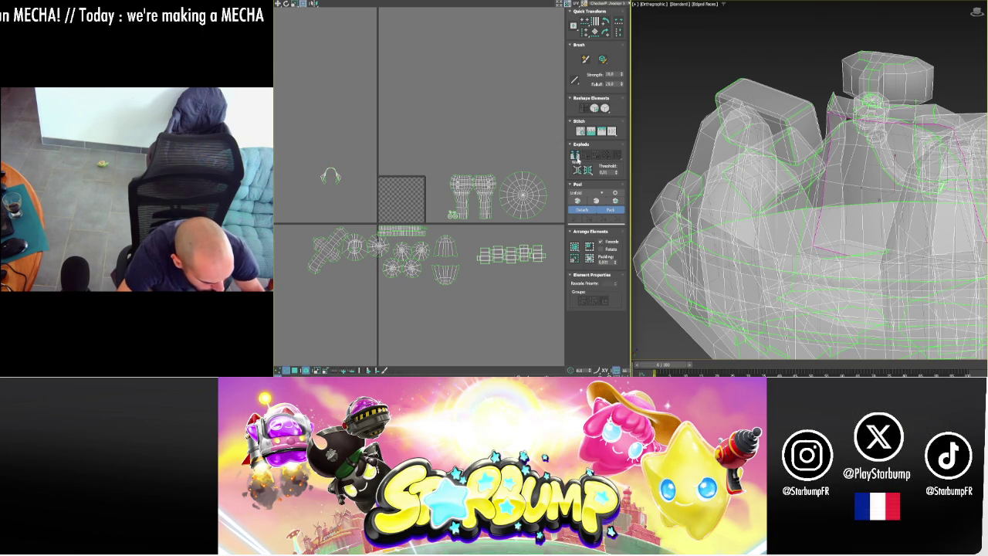
pyautogui.click(880, 176)
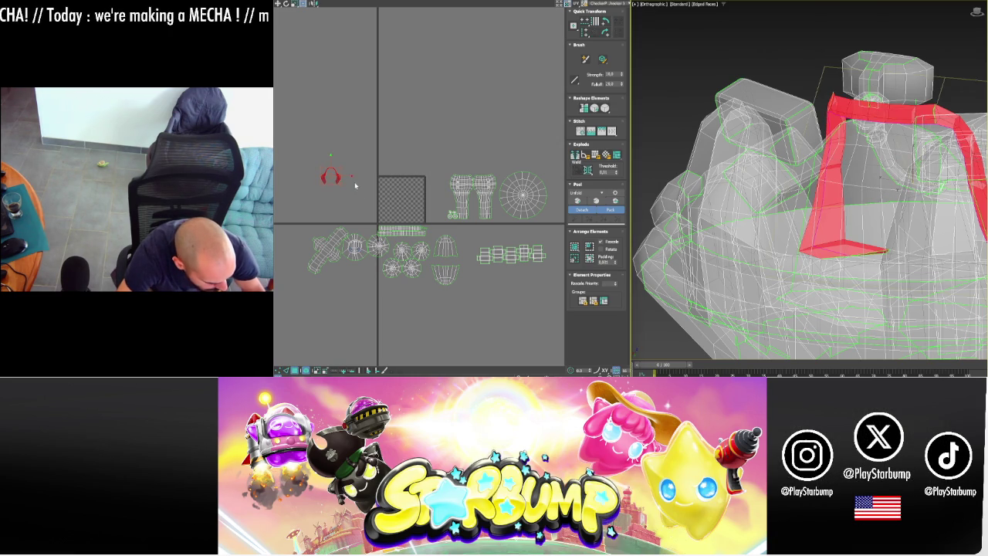
# - Quick Peel the arched top bar's UVs and rotate the island straight
pyautogui.click(581, 205)
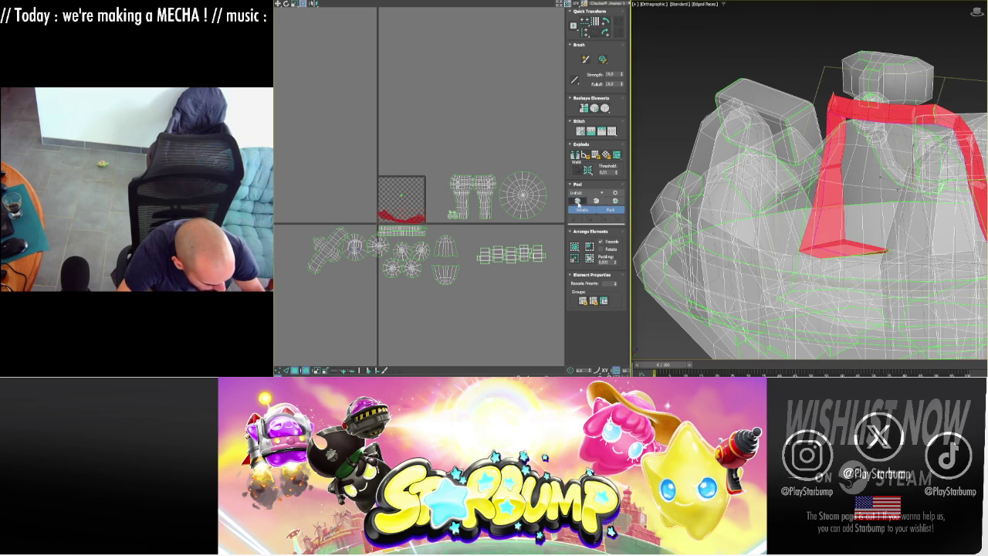
pyautogui.scroll(5, 397, 219)
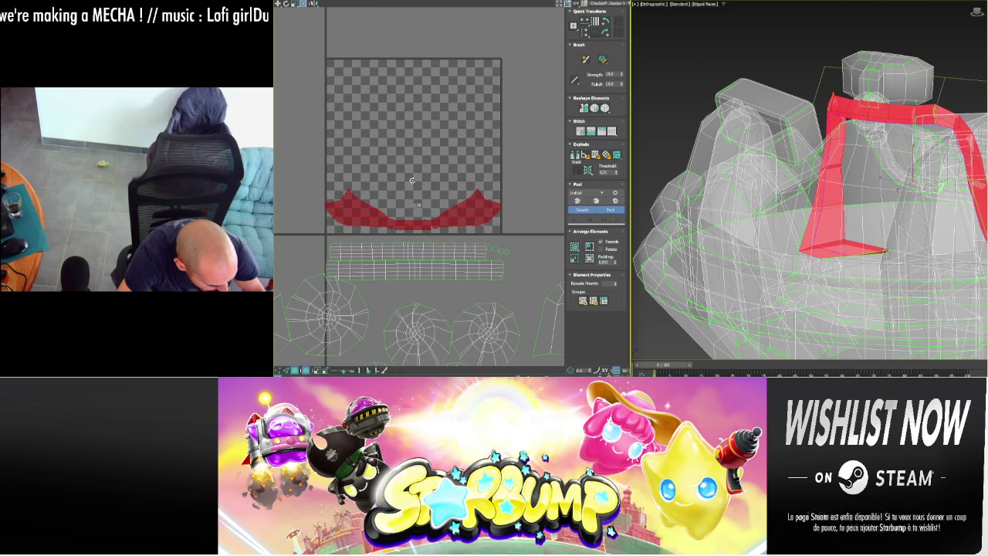
pyautogui.moveTo(411, 179); pyautogui.dragTo(412, 180)
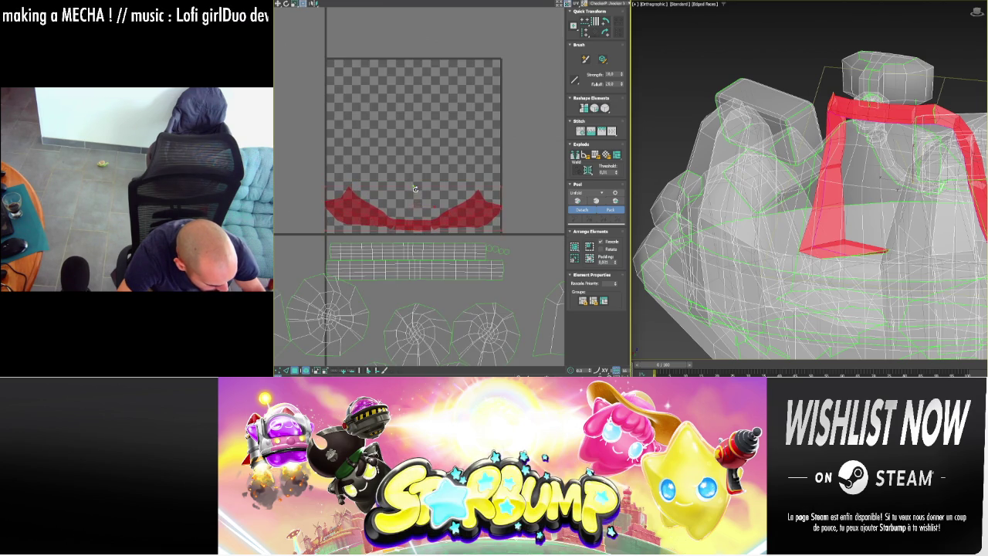
pyautogui.scroll(-5, 415, 188)
pyautogui.scroll(-2, 416, 188)
pyautogui.rightClick(328, 158)
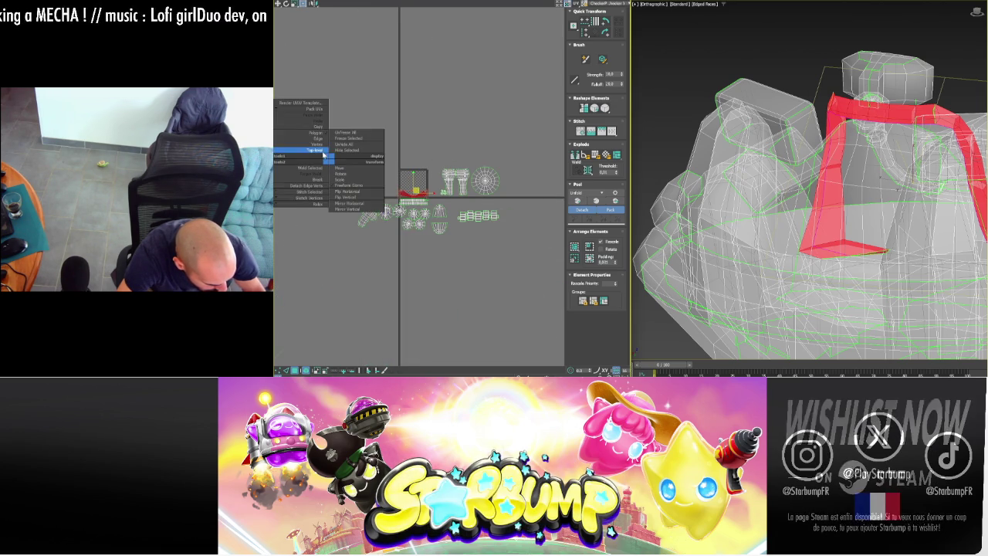
pyautogui.click(423, 137)
# - Select all UV islands, then move one small block's unfold outside the checker square
pyautogui.hotkey('ctrl', 'a')
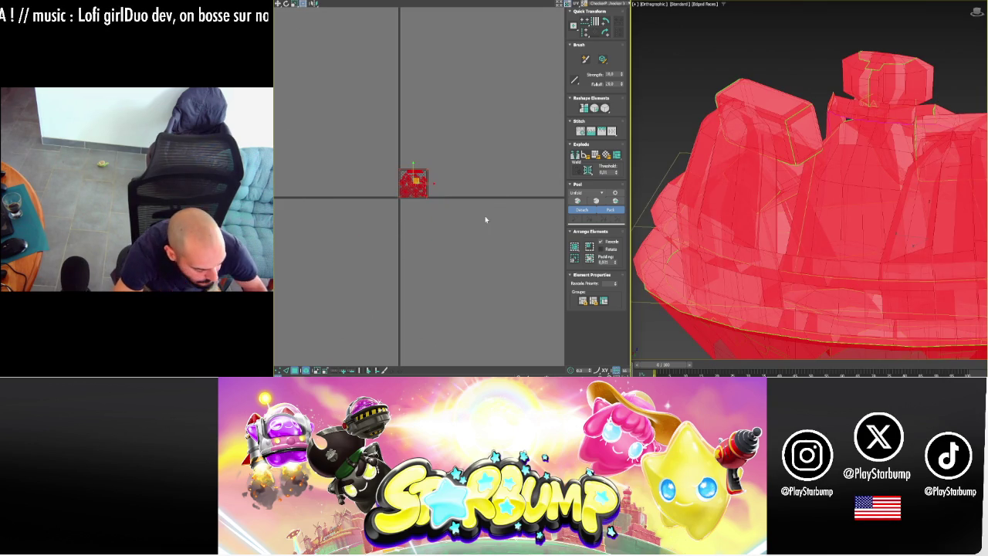
pyautogui.scroll(5, 422, 193)
pyautogui.scroll(3, 435, 118)
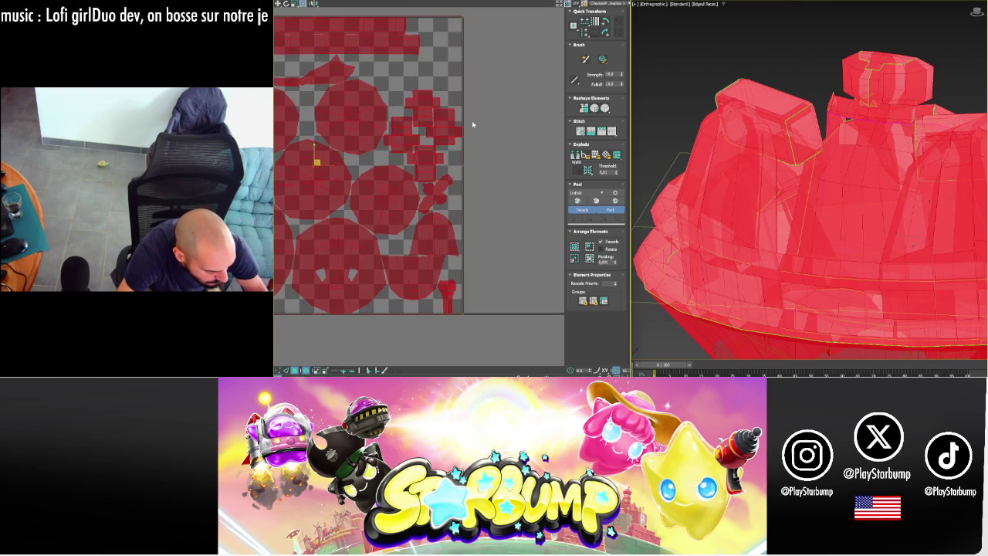
pyautogui.click(471, 120)
pyautogui.click(430, 134)
pyautogui.moveTo(429, 135)
pyautogui.mouseDown()
pyautogui.moveTo(496, 133)
pyautogui.moveTo(551, 155)
pyautogui.mouseUp()
pyautogui.scroll(-4, 353, 141)
pyautogui.scroll(3, 551, 155)
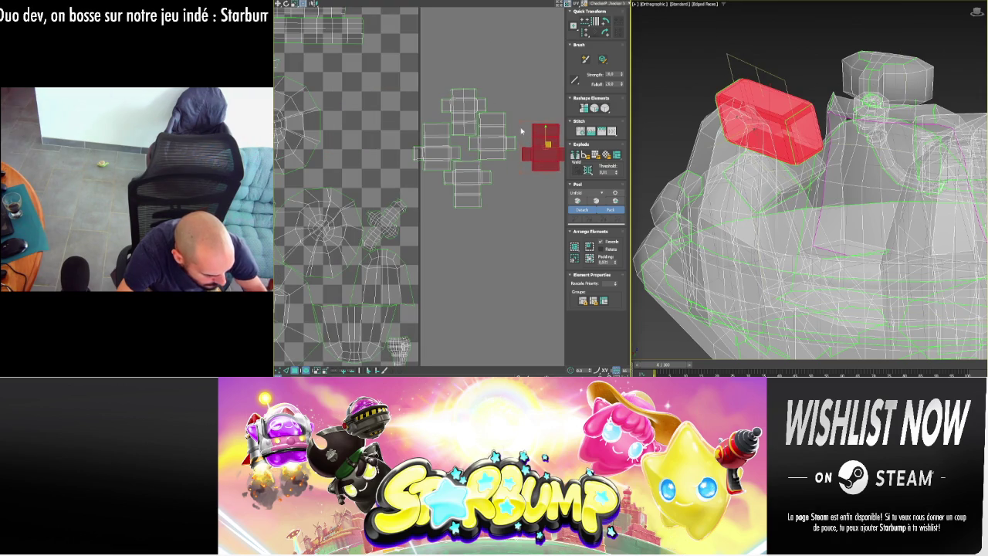
# - Move the middle, left and another cross-shaped box unfold up into a row above the tile
pyautogui.click(488, 125)
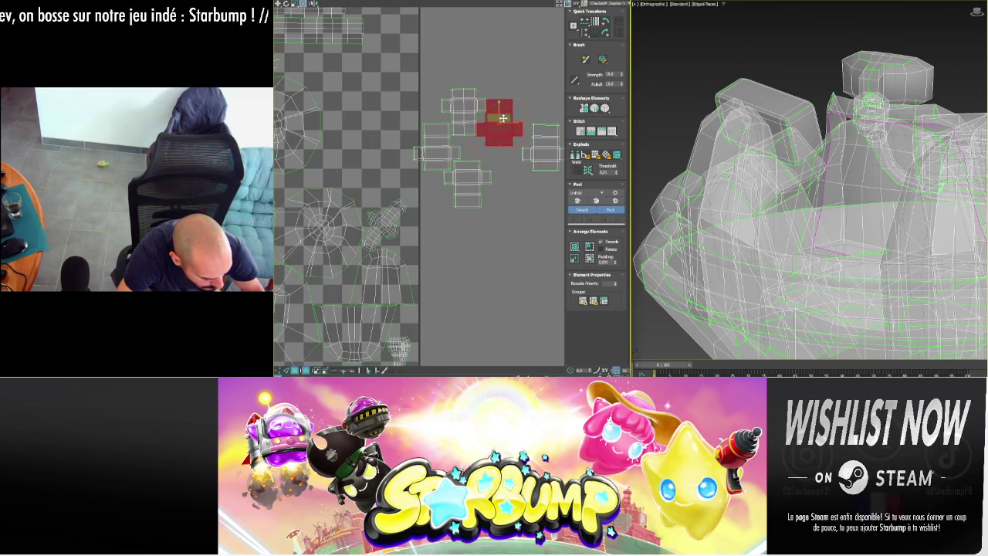
pyautogui.moveTo(491, 129); pyautogui.dragTo(504, 110)
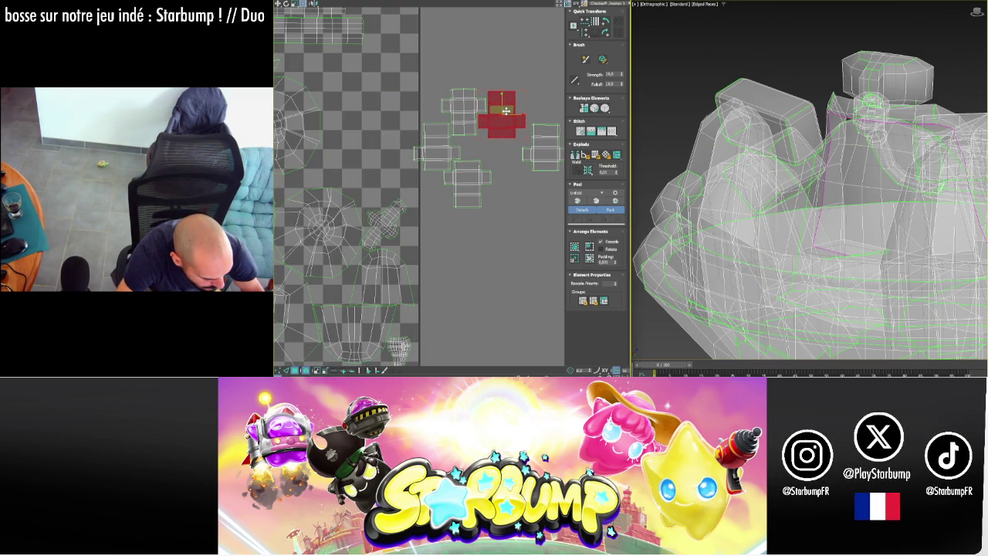
pyautogui.click(423, 139)
pyautogui.moveTo(439, 147); pyautogui.dragTo(433, 112)
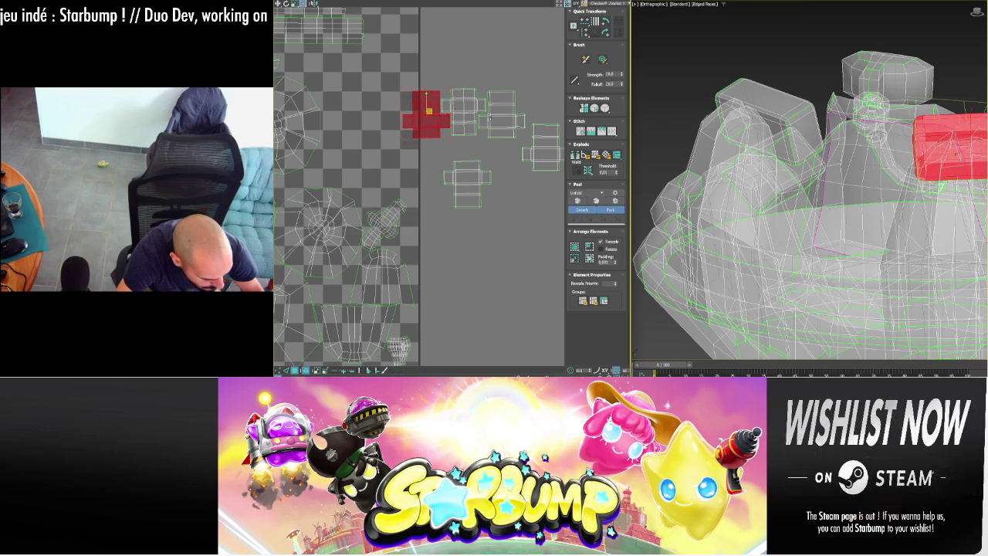
pyautogui.click(507, 120)
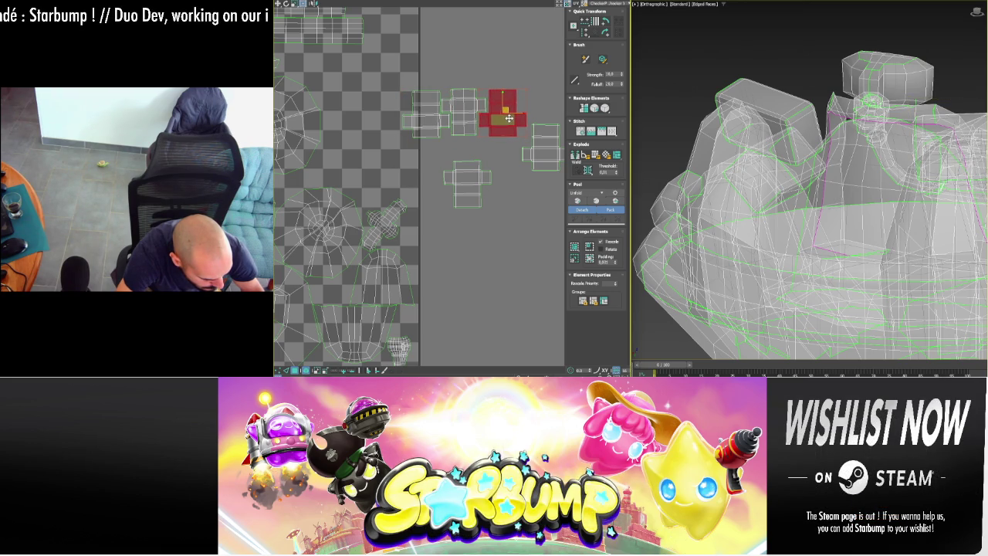
pyautogui.click(469, 177)
pyautogui.moveTo(471, 177); pyautogui.dragTo(556, 101)
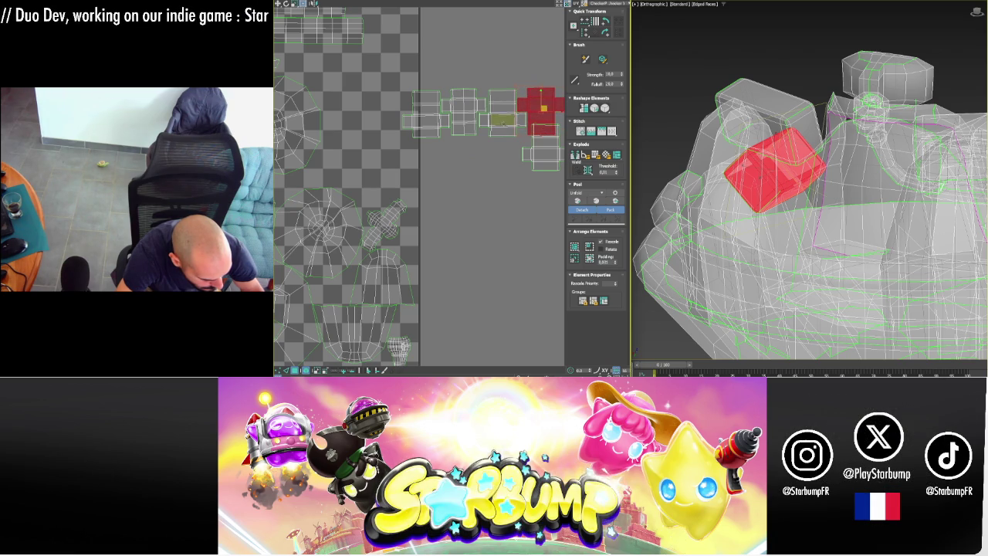
# - Move the last block unfold to the row's far right, then deselect the row
pyautogui.scroll(4, 542, 125)
pyautogui.scroll(-4, 542, 124)
pyautogui.click(528, 171)
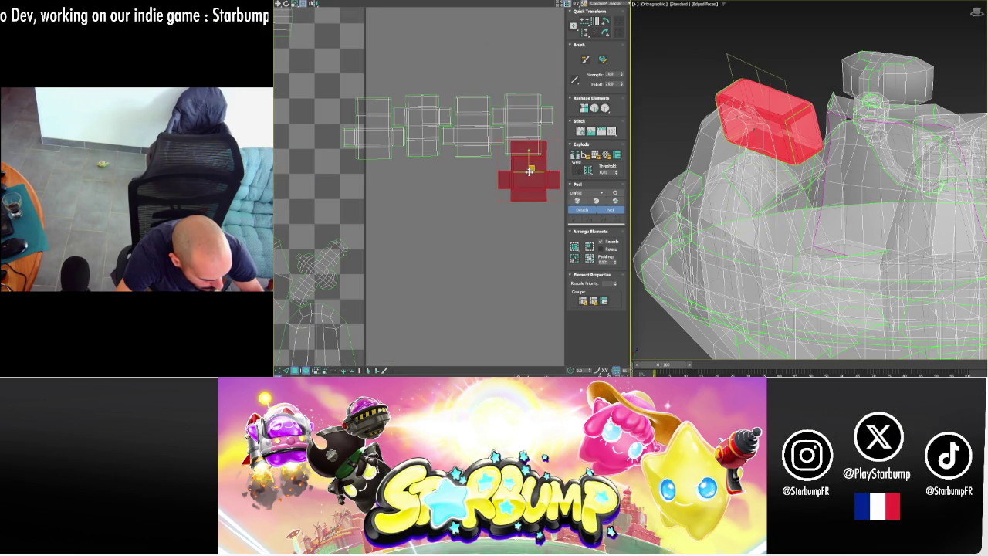
pyautogui.moveTo(534, 168); pyautogui.dragTo(578, 126)
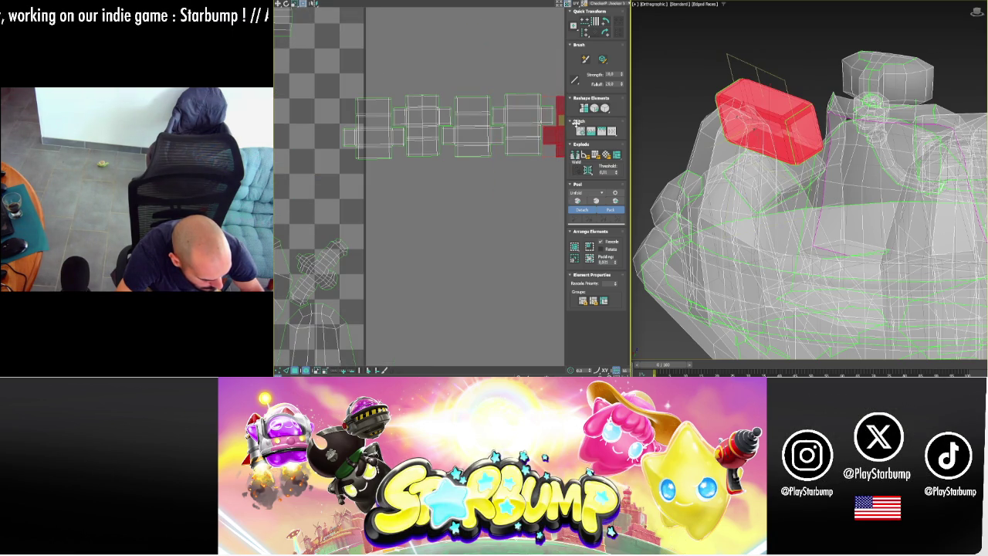
pyautogui.scroll(-4, 532, 136)
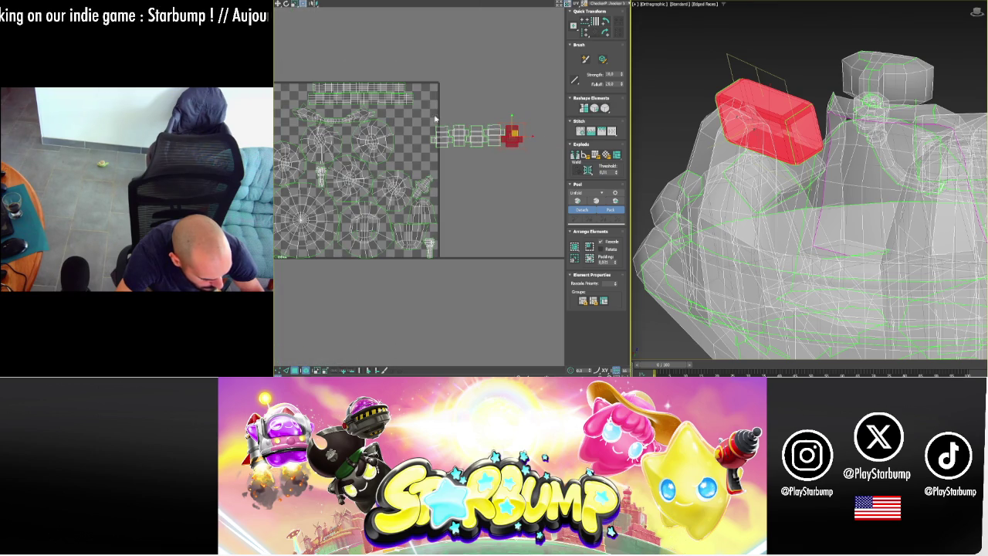
pyautogui.moveTo(435, 118)
pyautogui.mouseDown()
pyautogui.moveTo(509, 131)
pyautogui.moveTo(372, 52)
pyautogui.moveTo(327, 53)
pyautogui.mouseUp()
pyautogui.moveTo(379, 119)
pyautogui.mouseDown(button='middle')
pyautogui.moveTo(500, 119)
pyautogui.moveTo(415, 109)
pyautogui.mouseUp(button='middle')
pyautogui.scroll(2, 500, 118)
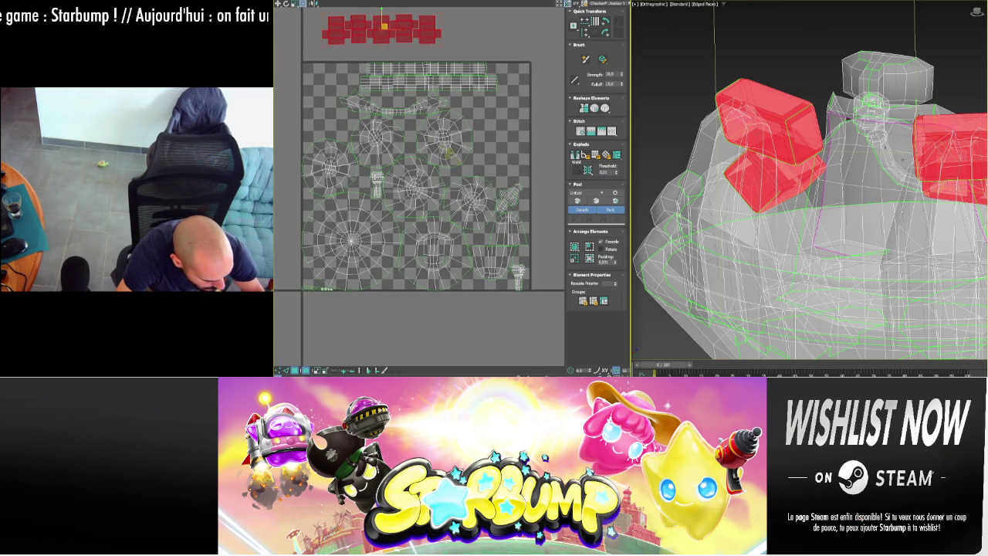
pyautogui.click(376, 183)
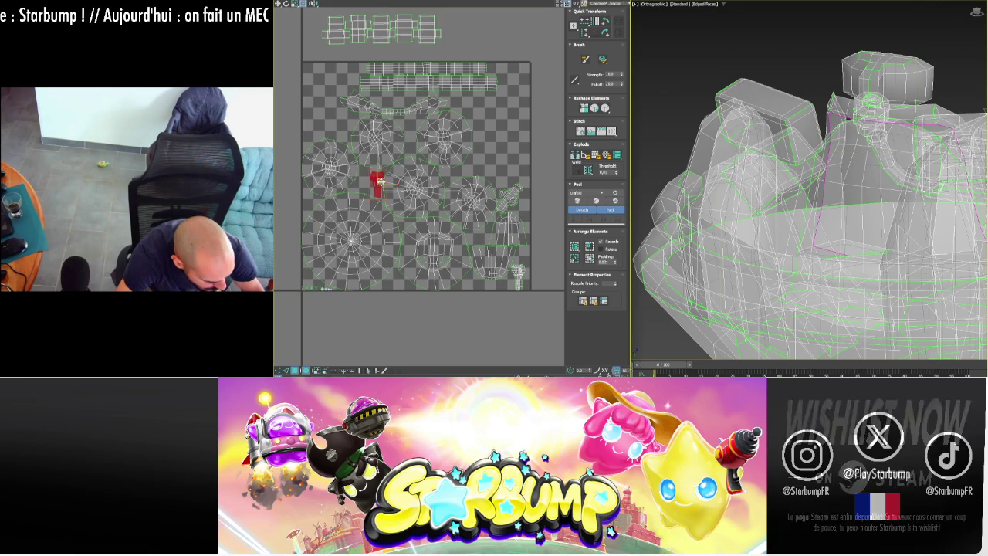
# - Nudge a small pipe element right and select the small elements at bottom-left
pyautogui.click(521, 262)
pyautogui.moveTo(534, 270); pyautogui.dragTo(553, 266)
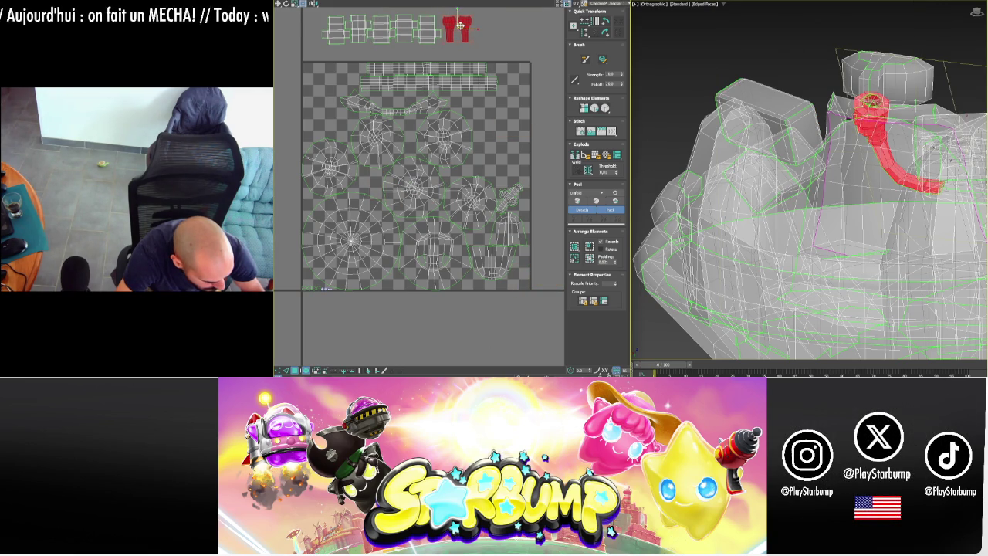
pyautogui.click(318, 287)
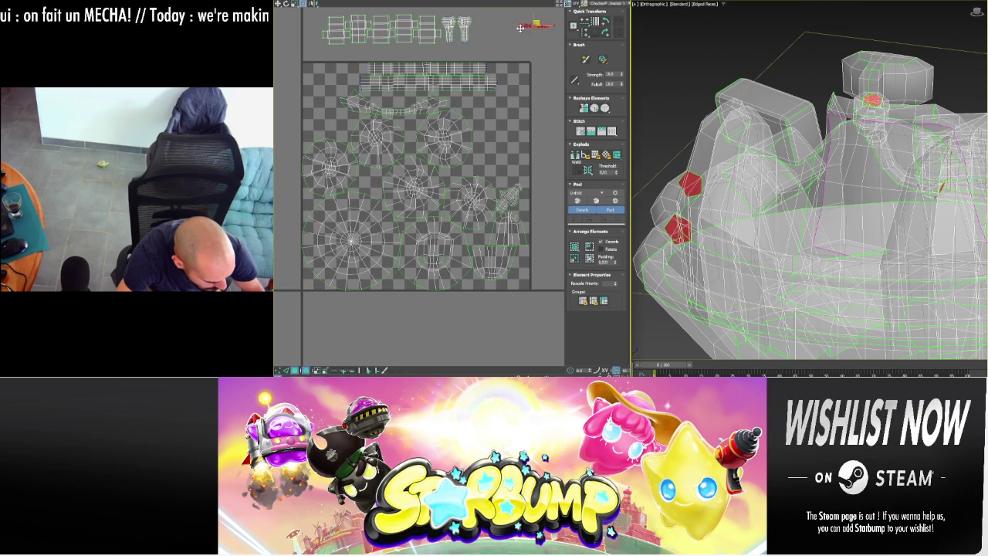
pyautogui.scroll(3, 494, 38)
pyautogui.scroll(3, 490, 36)
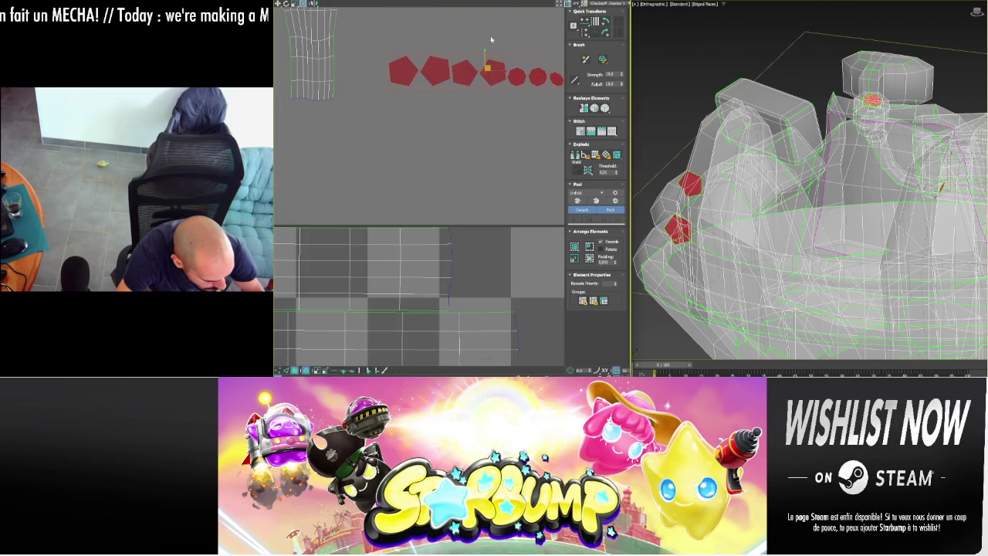
pyautogui.scroll(2, 462, 91)
# - Scale the four right-hand elements to about double size, then select the top cap island
pyautogui.moveTo(476, 105)
pyautogui.mouseDown()
pyautogui.moveTo(509, 119)
pyautogui.moveTo(427, 87)
pyautogui.moveTo(499, 126)
pyautogui.mouseUp()
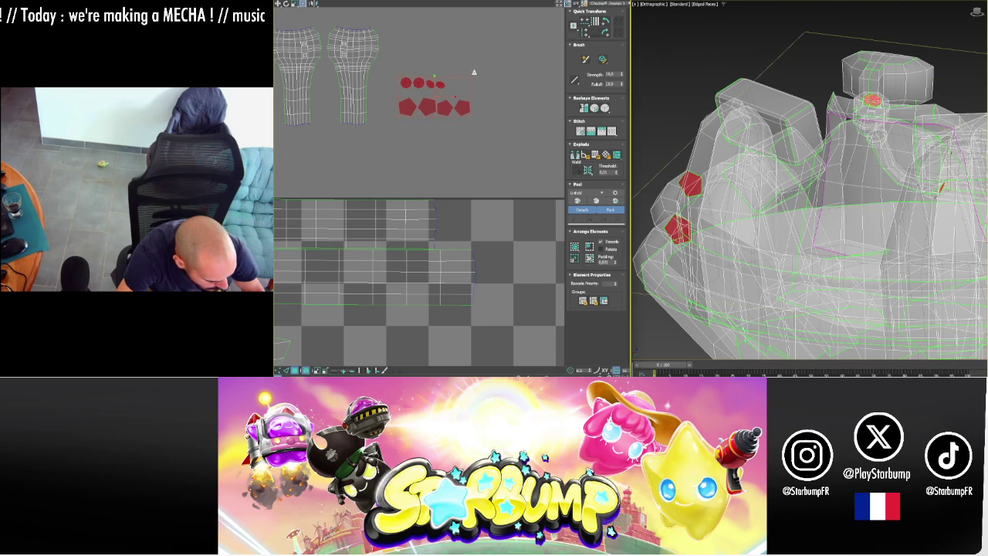
pyautogui.moveTo(469, 73); pyautogui.dragTo(492, 44)
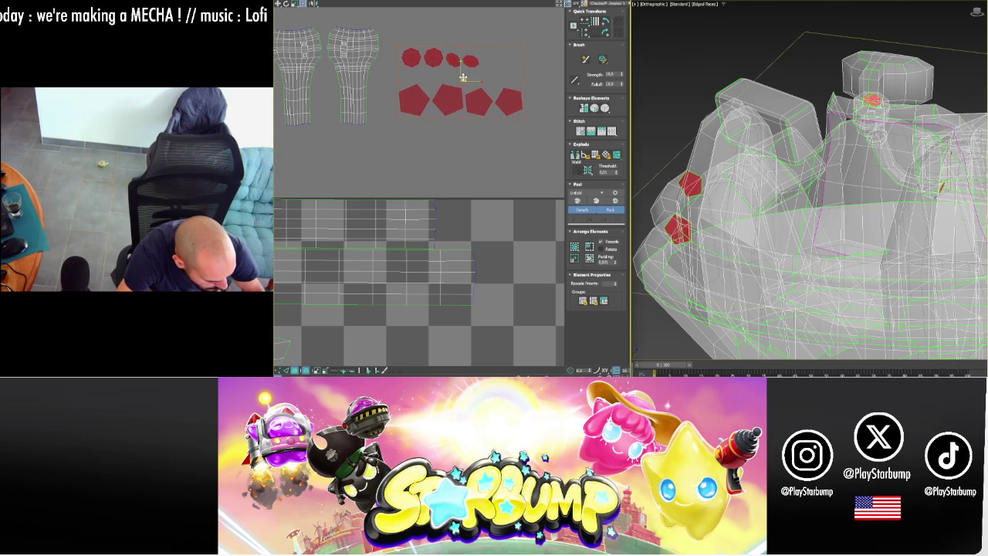
pyautogui.scroll(-1, 461, 109)
pyautogui.scroll(-1, 462, 109)
pyautogui.scroll(-1, 461, 109)
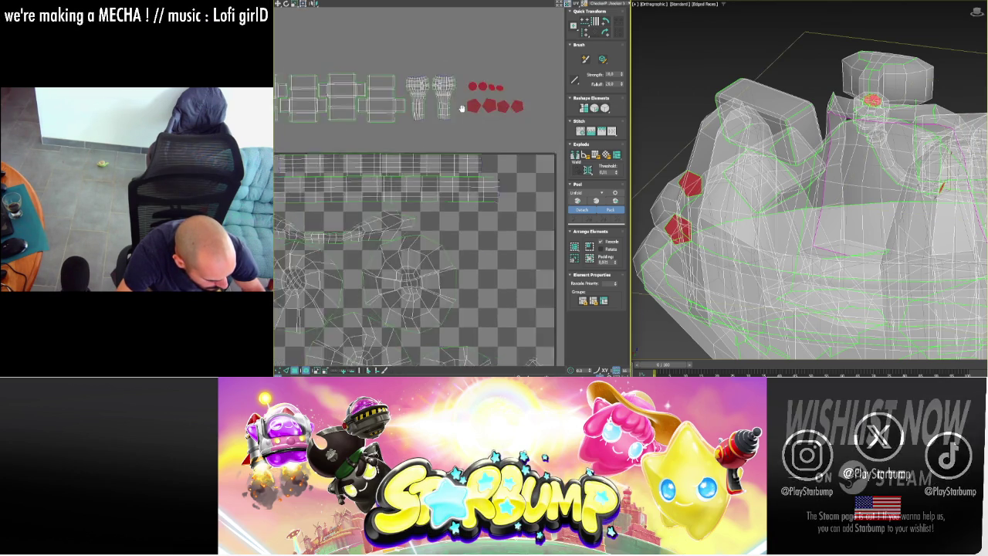
pyautogui.scroll(-2, 462, 109)
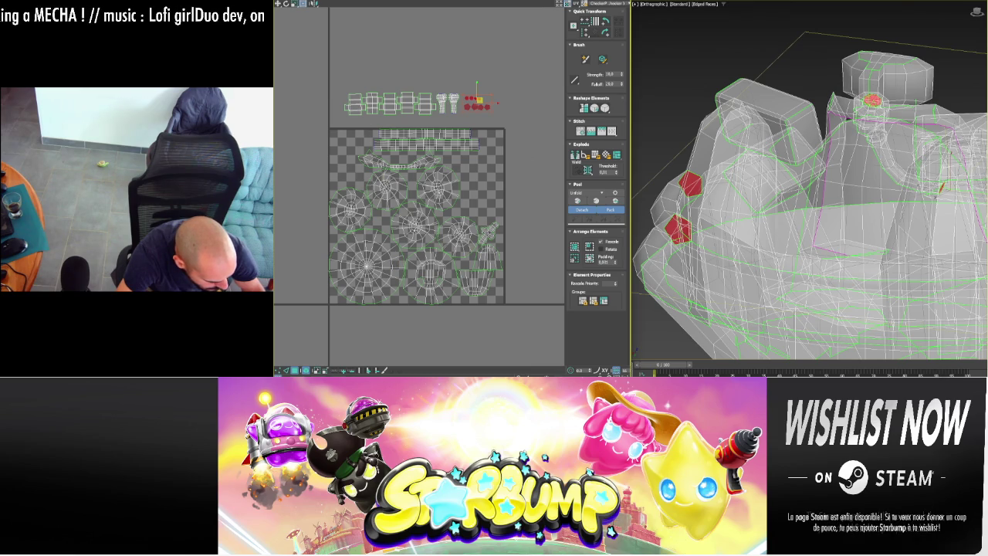
pyautogui.click(488, 232)
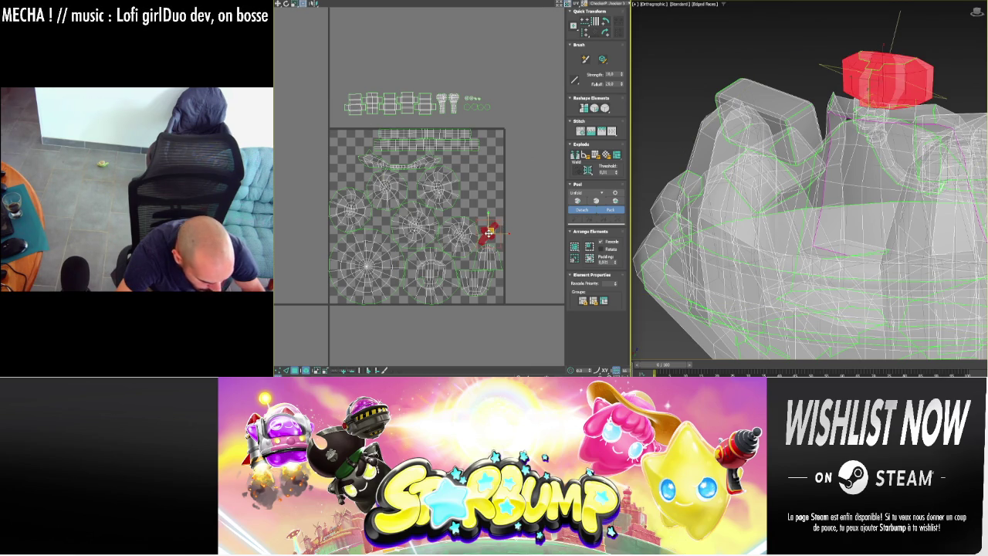
# - Move the top cap island into the tile's top right
pyautogui.moveTo(490, 232)
pyautogui.mouseDown()
pyautogui.moveTo(488, 144)
pyautogui.moveTo(498, 139)
pyautogui.mouseUp()
pyautogui.scroll(2, 488, 145)
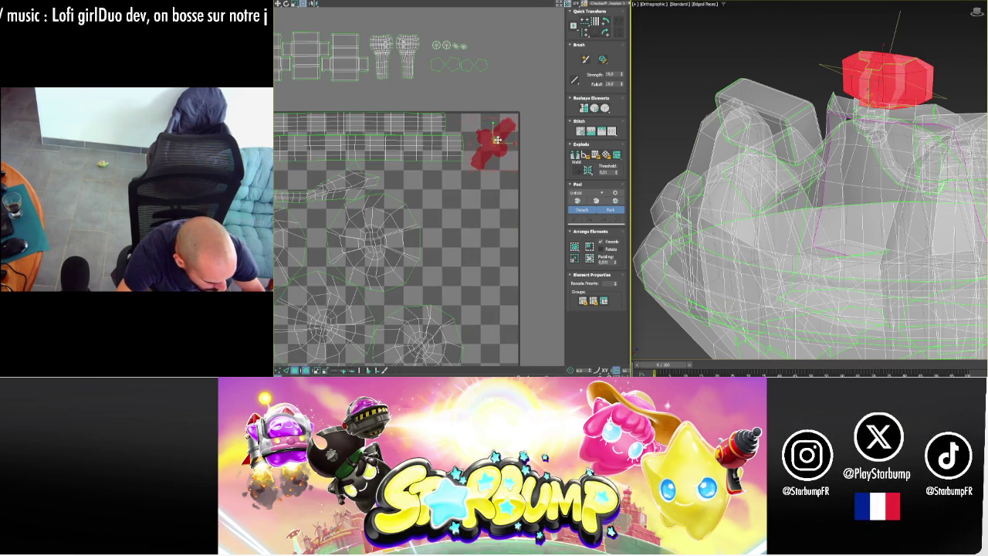
pyautogui.scroll(-1, 498, 139)
pyautogui.scroll(-1, 494, 154)
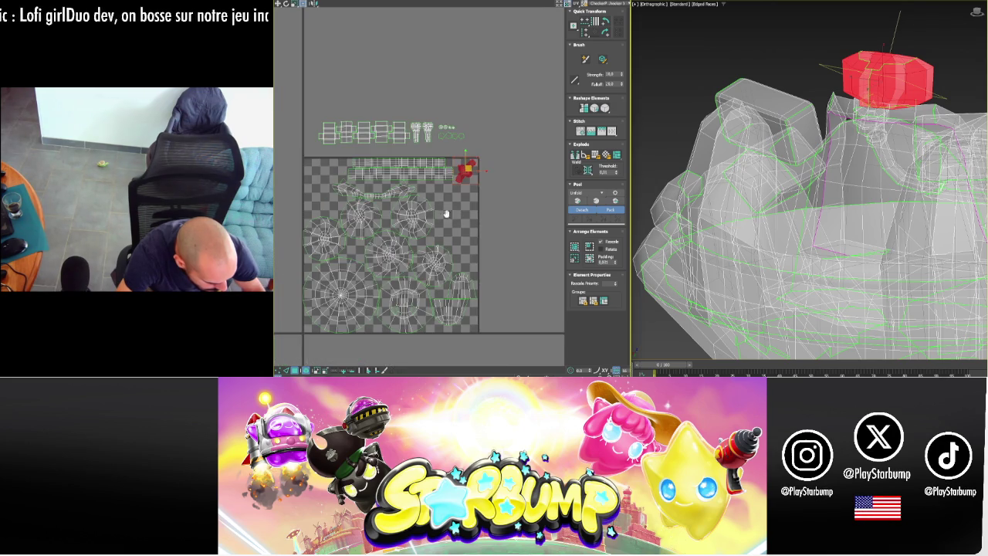
pyautogui.scroll(-1, 463, 216)
# - Shrink the bottom disc's round UV island slightly
pyautogui.click(507, 267)
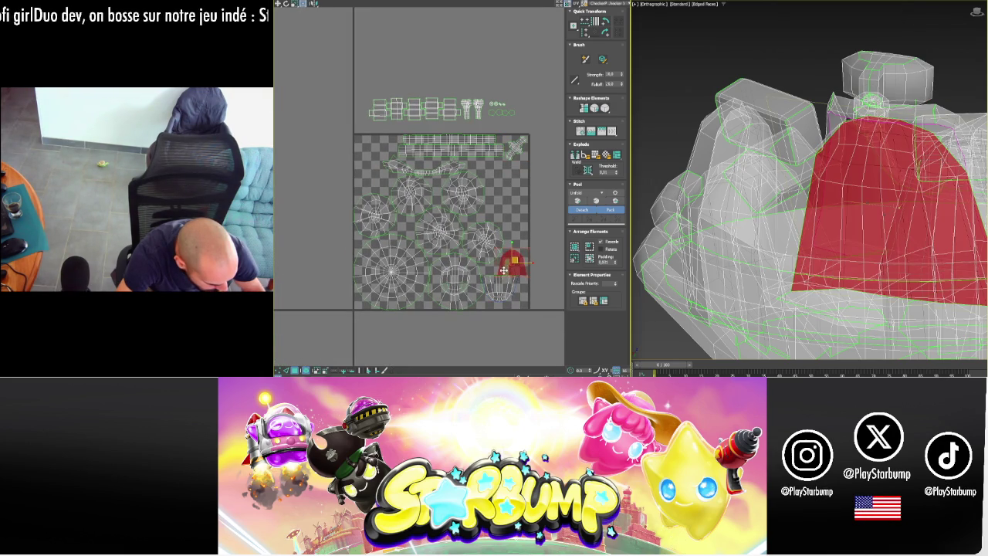
pyautogui.scroll(2, 493, 256)
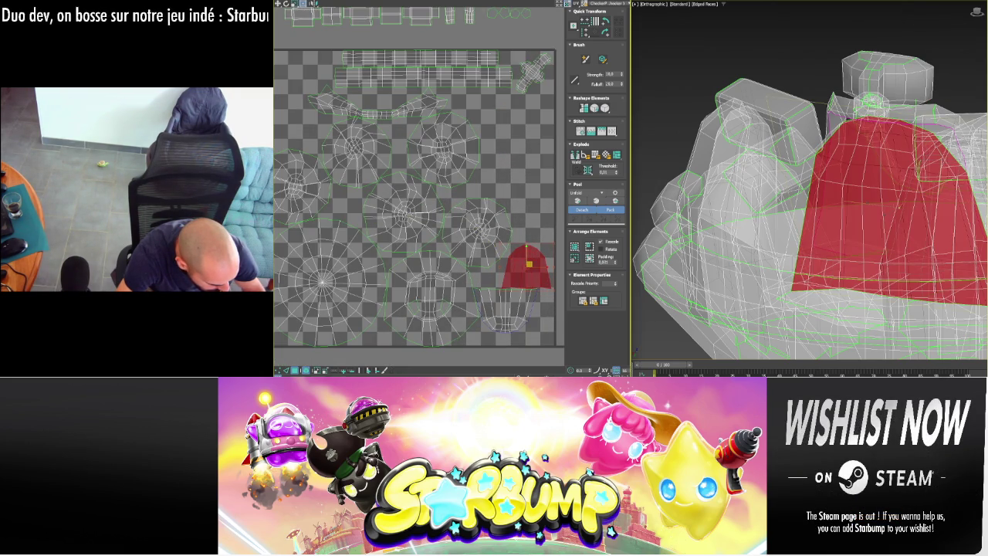
pyautogui.moveTo(402, 268); pyautogui.dragTo(482, 269, button='middle')
pyautogui.click(410, 273)
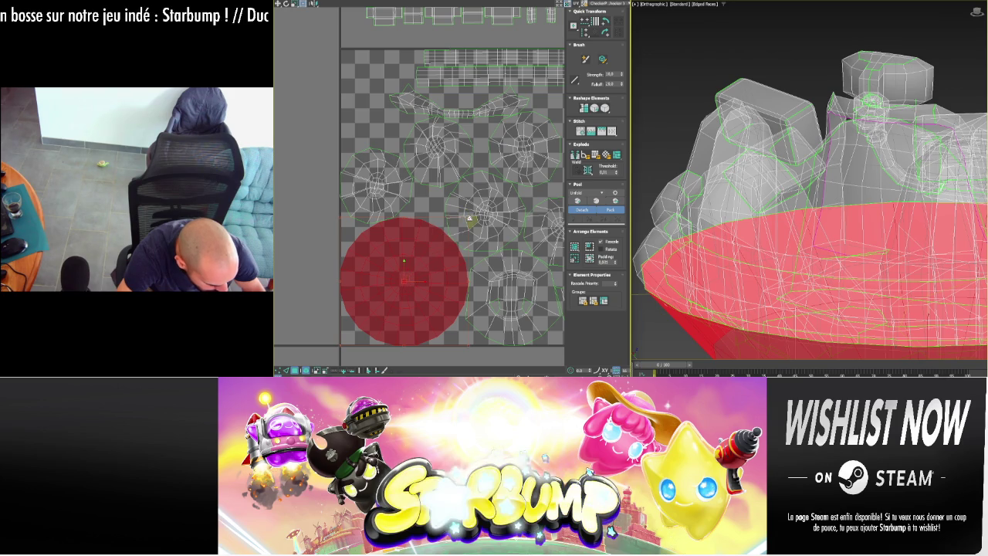
pyautogui.moveTo(465, 216); pyautogui.dragTo(447, 228)
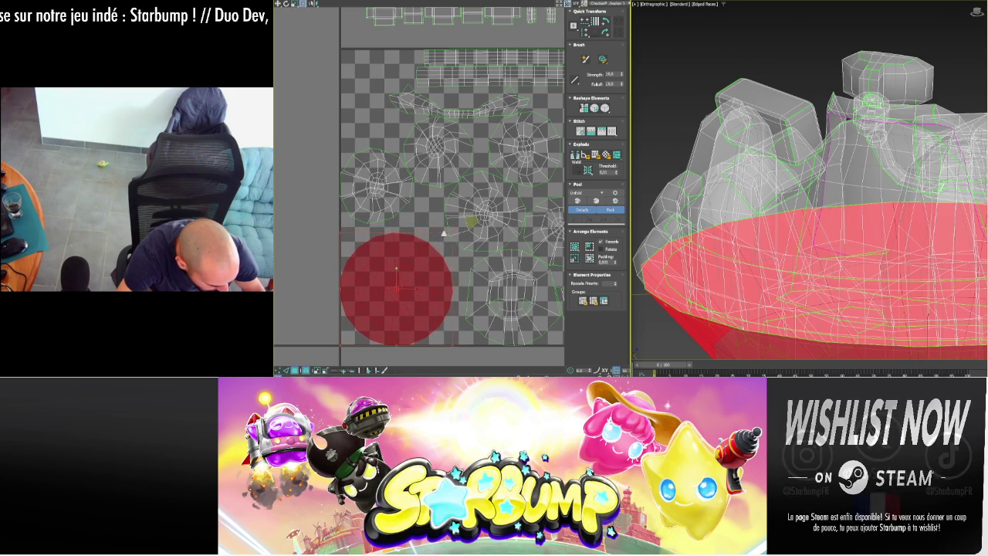
pyautogui.moveTo(447, 228); pyautogui.dragTo(377, 223, button='middle')
# - Move the lower body piece's island left and slightly up
pyautogui.click(446, 259)
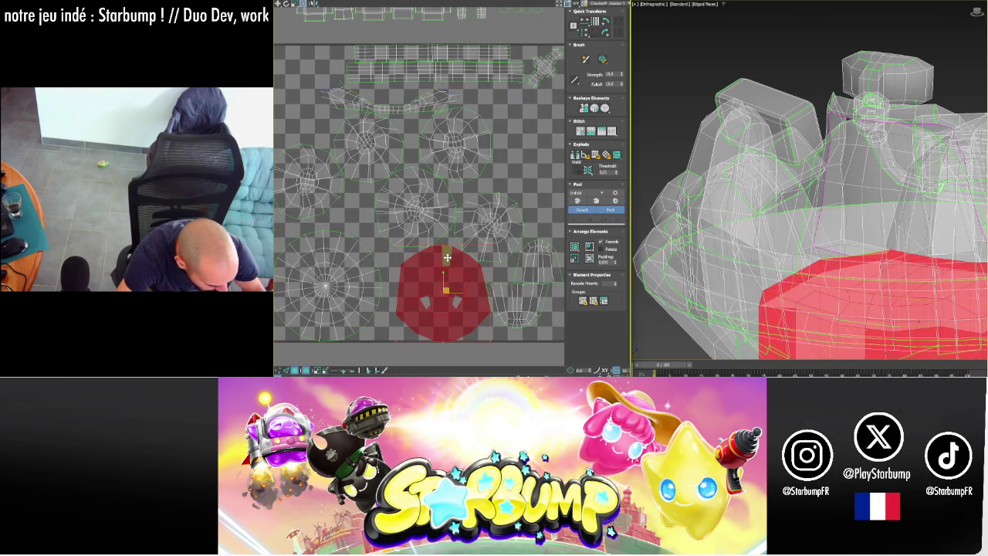
pyautogui.scroll(-2, 447, 257)
pyautogui.scroll(-2, 447, 257)
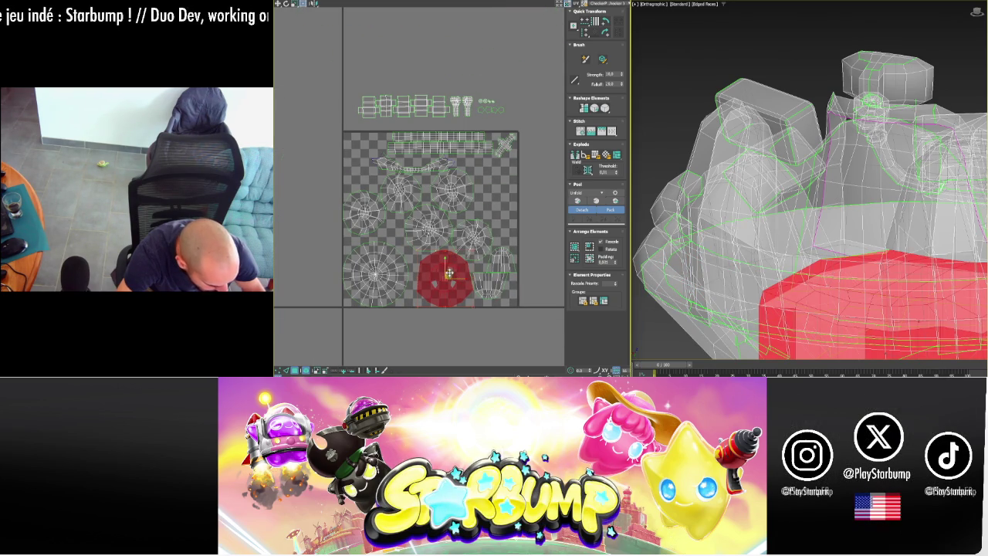
pyautogui.scroll(1, 449, 273)
pyautogui.scroll(1, 452, 276)
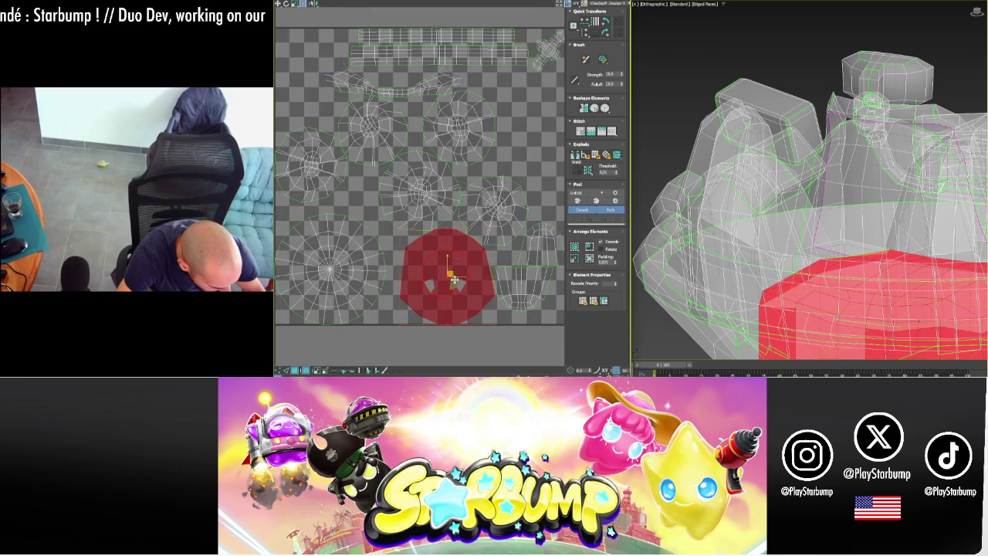
pyautogui.moveTo(449, 270); pyautogui.dragTo(435, 266)
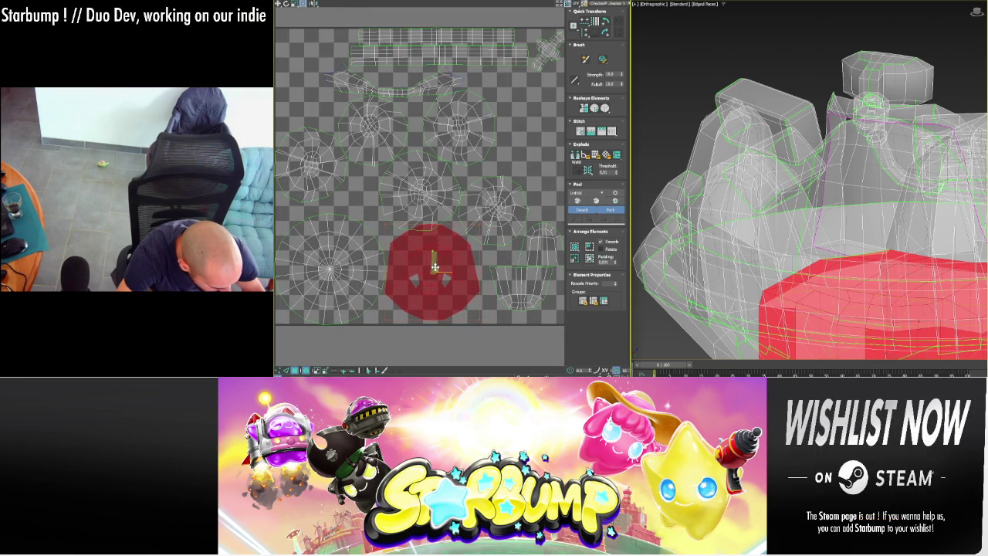
pyautogui.moveTo(435, 268); pyautogui.dragTo(504, 281, button='middle')
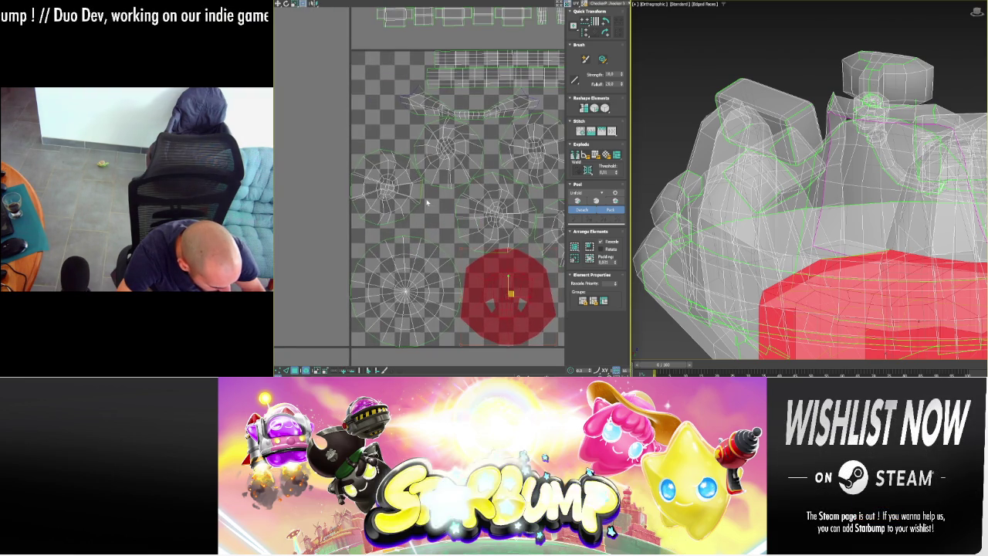
# - Reposition the upper-left islands, moving the upper one further up
pyautogui.click(386, 183)
pyautogui.moveTo(385, 183)
pyautogui.mouseDown()
pyautogui.moveTo(400, 156)
pyautogui.moveTo(391, 196)
pyautogui.mouseUp()
pyautogui.click(453, 162)
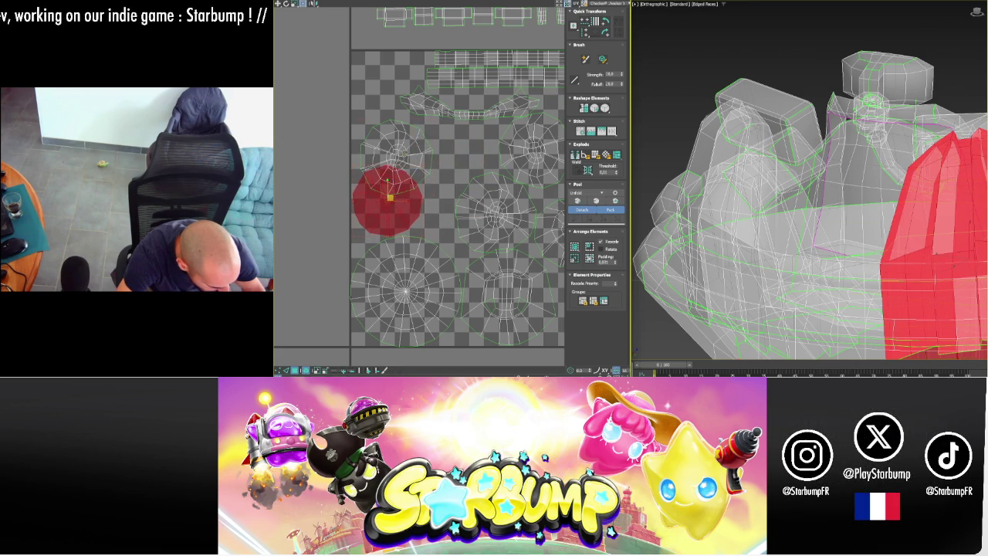
pyautogui.click(396, 151)
pyautogui.moveTo(395, 152); pyautogui.dragTo(394, 123)
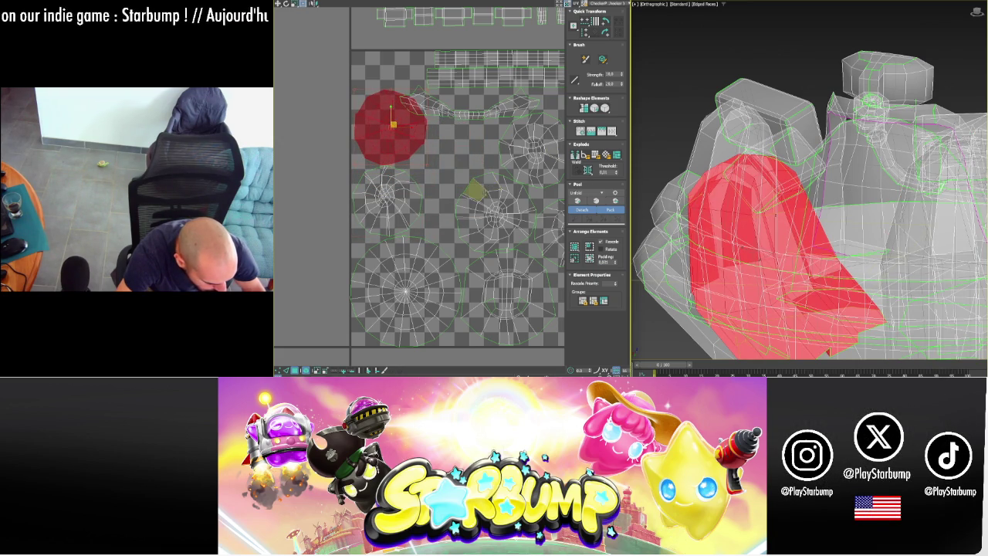
# - Move the round UV island up and right within the tile
pyautogui.click(502, 209)
pyautogui.moveTo(502, 209)
pyautogui.mouseDown()
pyautogui.moveTo(471, 204)
pyautogui.moveTo(530, 150)
pyautogui.moveTo(466, 125)
pyautogui.moveTo(446, 168)
pyautogui.mouseUp()
pyautogui.click(495, 112)
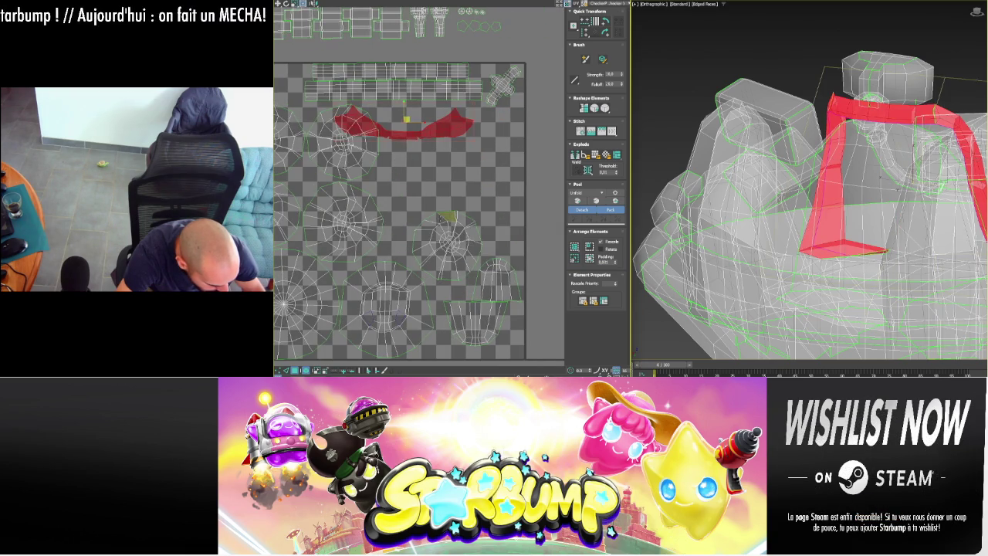
pyautogui.click(448, 230)
pyautogui.moveTo(451, 241)
pyautogui.mouseDown()
pyautogui.moveTo(479, 195)
pyautogui.moveTo(416, 185)
pyautogui.mouseUp()
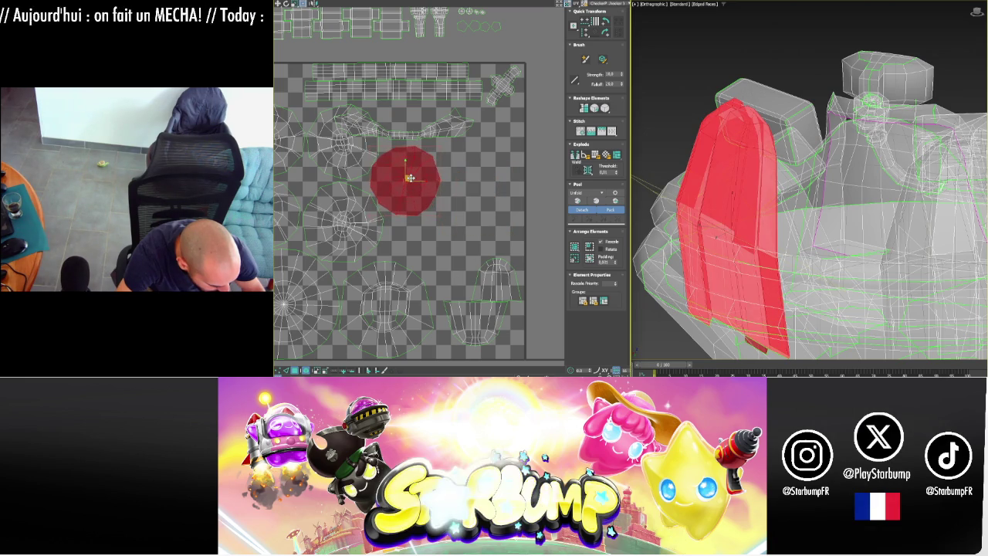
# - Move another island left and up, and lift the bell-shaped island near the top
pyautogui.click(492, 266)
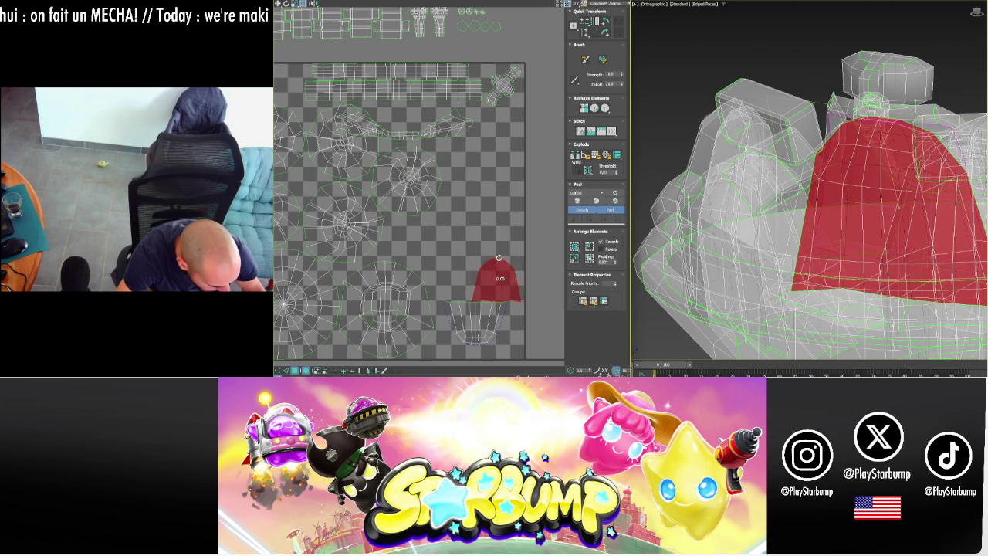
pyautogui.moveTo(502, 276)
pyautogui.mouseDown()
pyautogui.moveTo(422, 255)
pyautogui.moveTo(413, 241)
pyautogui.mouseUp()
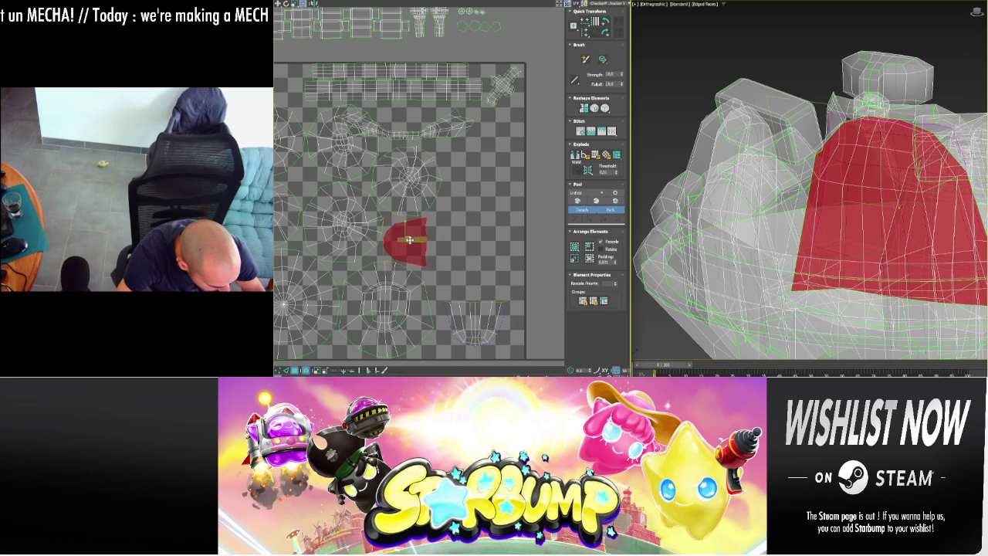
pyautogui.click(467, 316)
pyautogui.moveTo(467, 316)
pyautogui.mouseDown()
pyautogui.moveTo(456, 232)
pyautogui.moveTo(415, 132)
pyautogui.mouseUp()
pyautogui.moveTo(414, 129); pyautogui.dragTo(488, 118, button='middle')
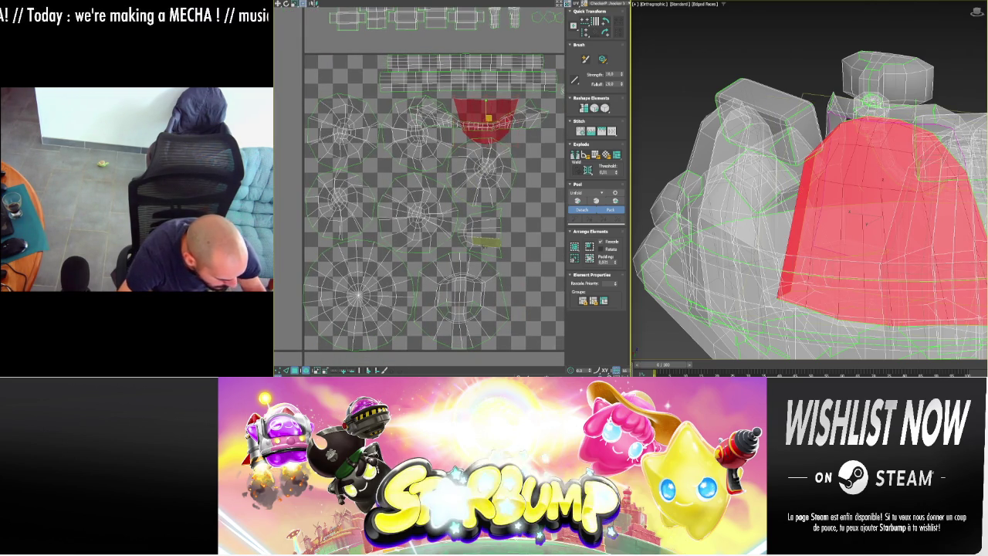
# - Lift the arm piece's island, then rotate the bell-shaped island about 40° and nudge it right
pyautogui.moveTo(463, 264); pyautogui.dragTo(483, 170)
pyautogui.click(423, 232)
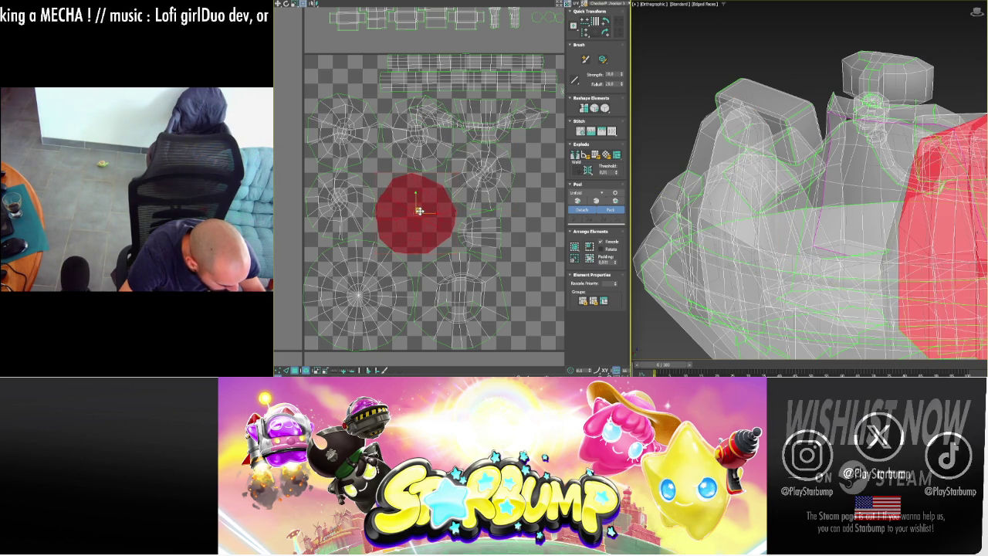
pyautogui.click(479, 234)
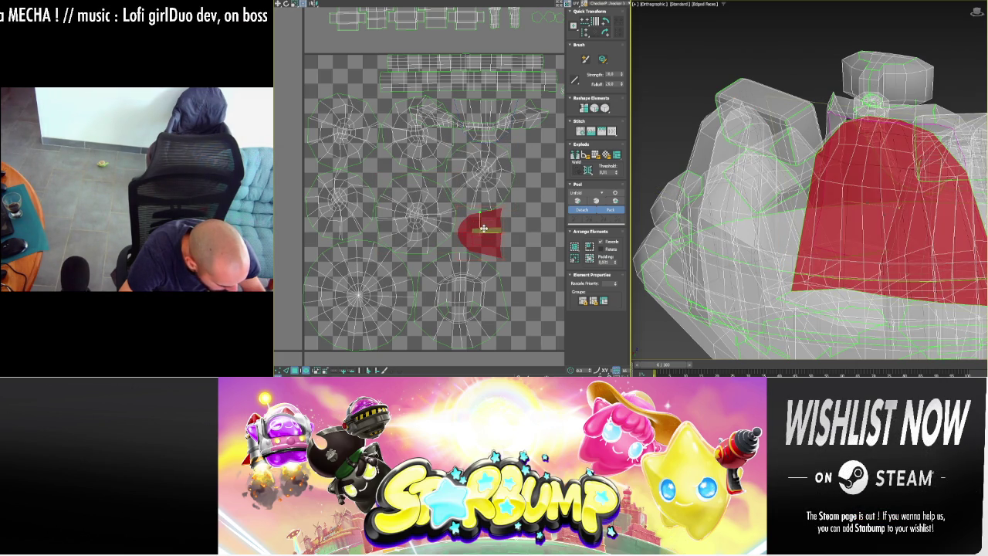
pyautogui.click(484, 194)
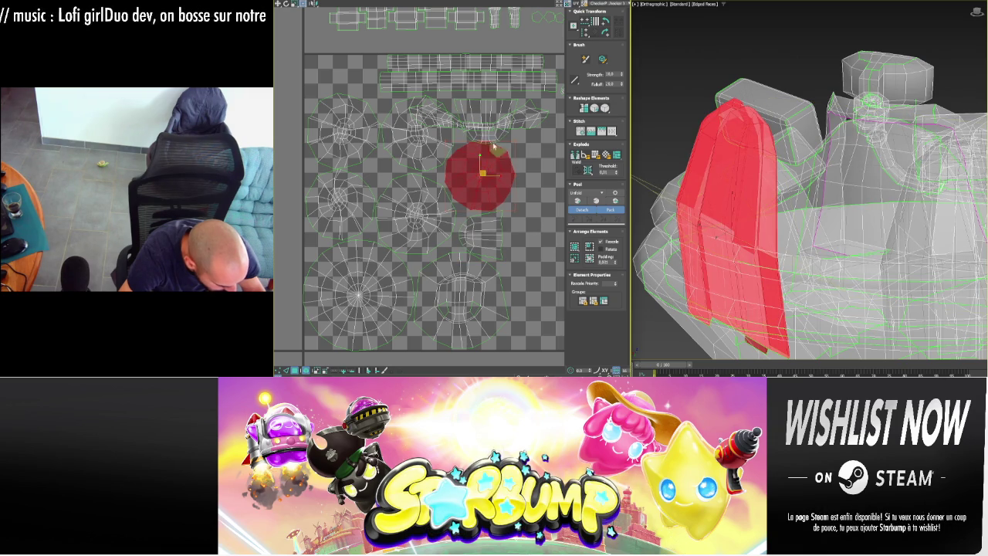
pyautogui.click(486, 106)
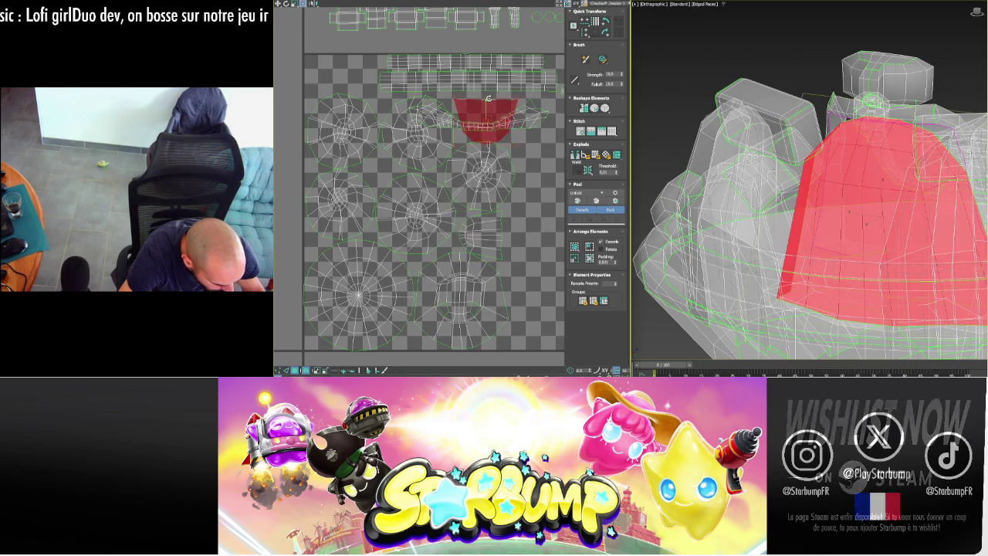
pyautogui.moveTo(487, 98); pyautogui.dragTo(525, 102)
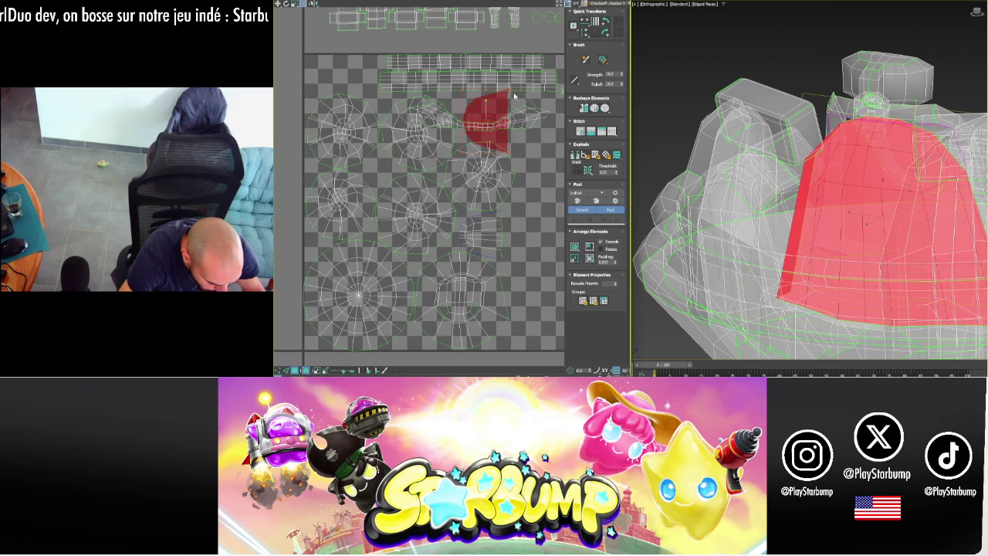
pyautogui.moveTo(487, 118); pyautogui.dragTo(500, 114)
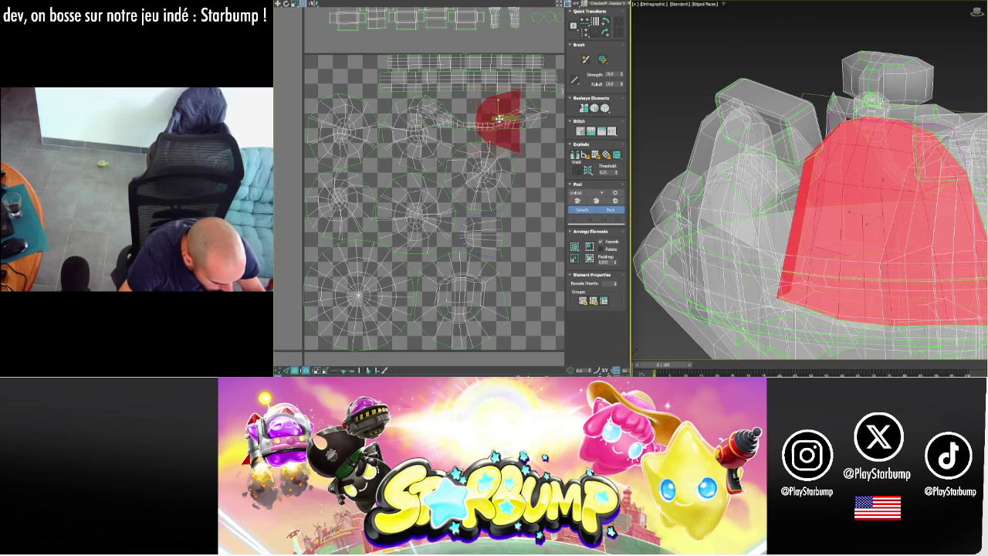
pyautogui.moveTo(500, 114); pyautogui.dragTo(439, 133, button='middle')
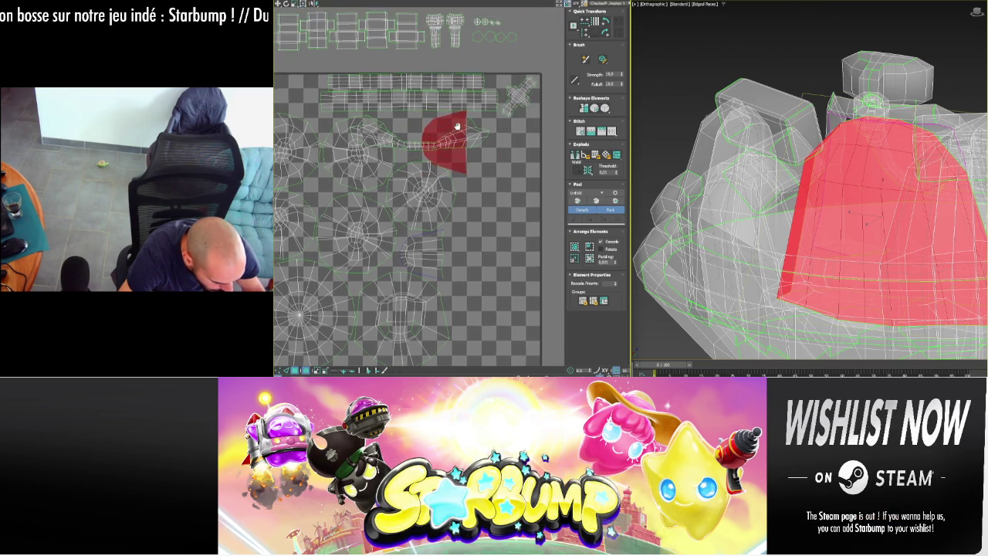
# - Rotate both ring strip islands 90° to vertical and move them to the tile's right edge
pyautogui.click(492, 89)
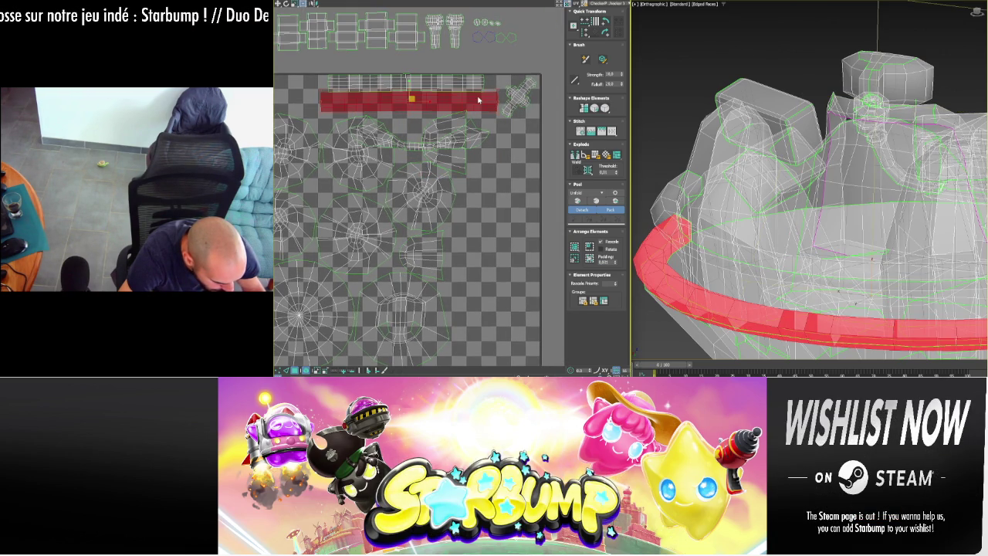
pyautogui.keyDown('ctrl'); pyautogui.click(403, 77); pyautogui.keyUp('ctrl')
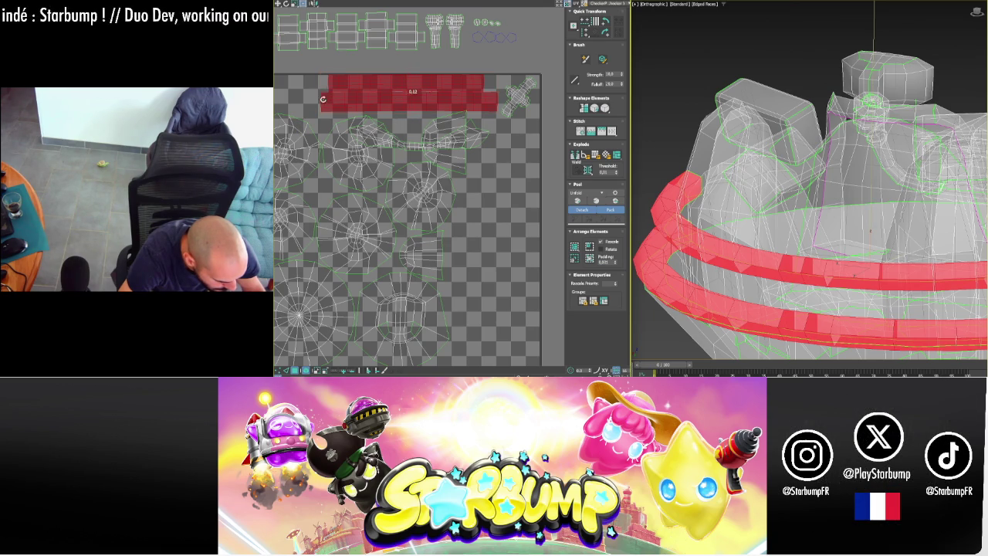
pyautogui.moveTo(322, 99); pyautogui.dragTo(417, 183)
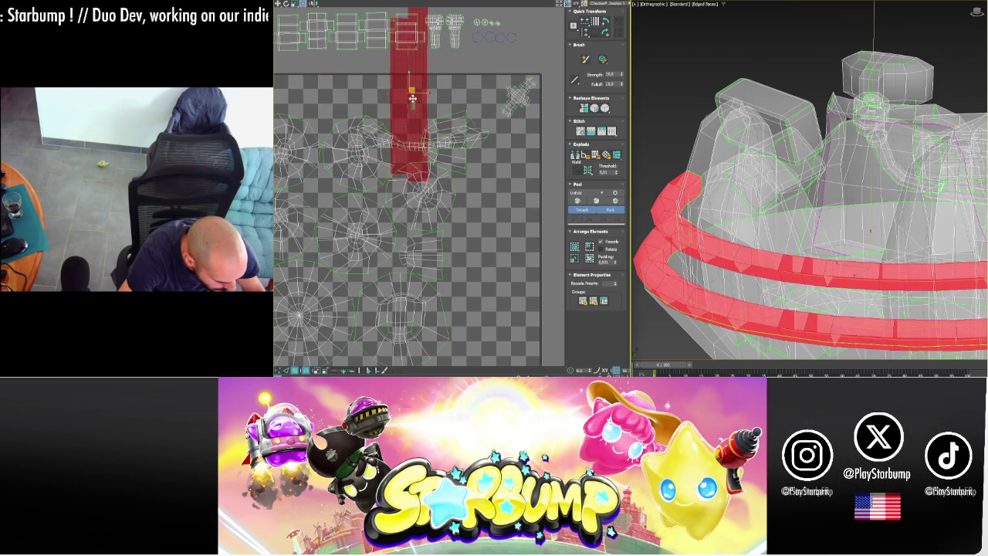
pyautogui.moveTo(412, 94); pyautogui.dragTo(521, 277)
pyautogui.moveTo(522, 276); pyautogui.dragTo(498, 200, button='middle')
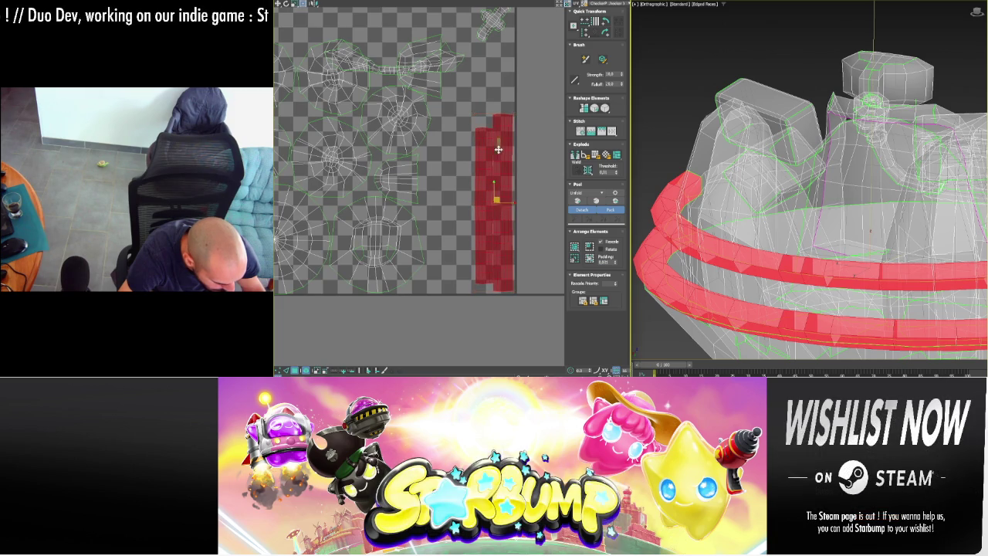
pyautogui.moveTo(497, 149); pyautogui.dragTo(511, 219, button='middle')
# - Stretch the left ring strip down the length of the tile
pyautogui.click(499, 211)
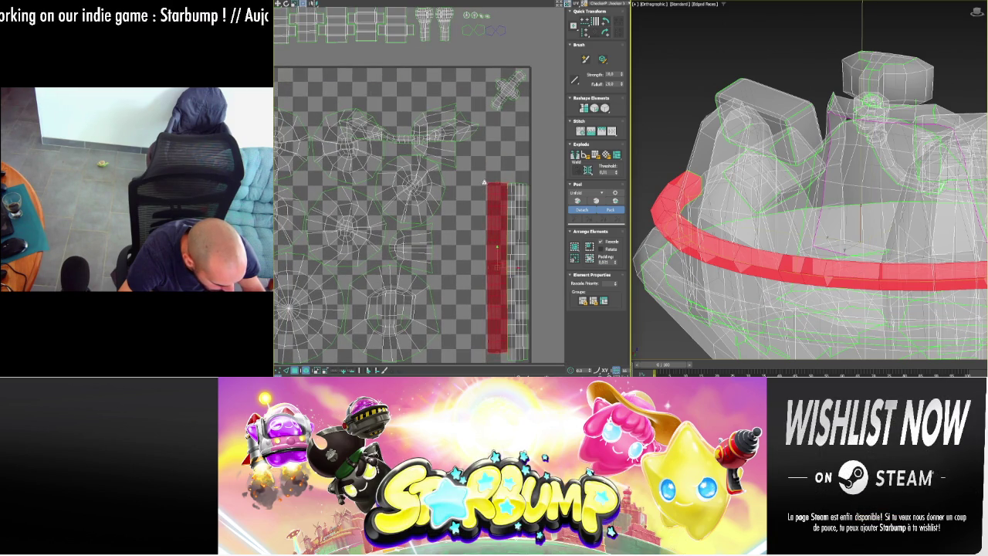
pyautogui.moveTo(469, 227); pyautogui.dragTo(476, 183, button='middle')
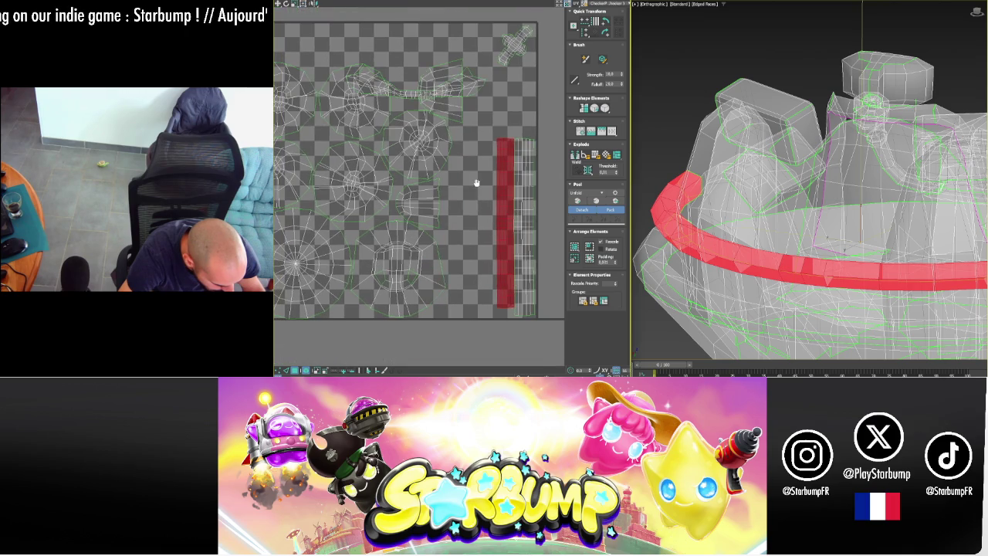
pyautogui.moveTo(495, 306); pyautogui.dragTo(499, 315)
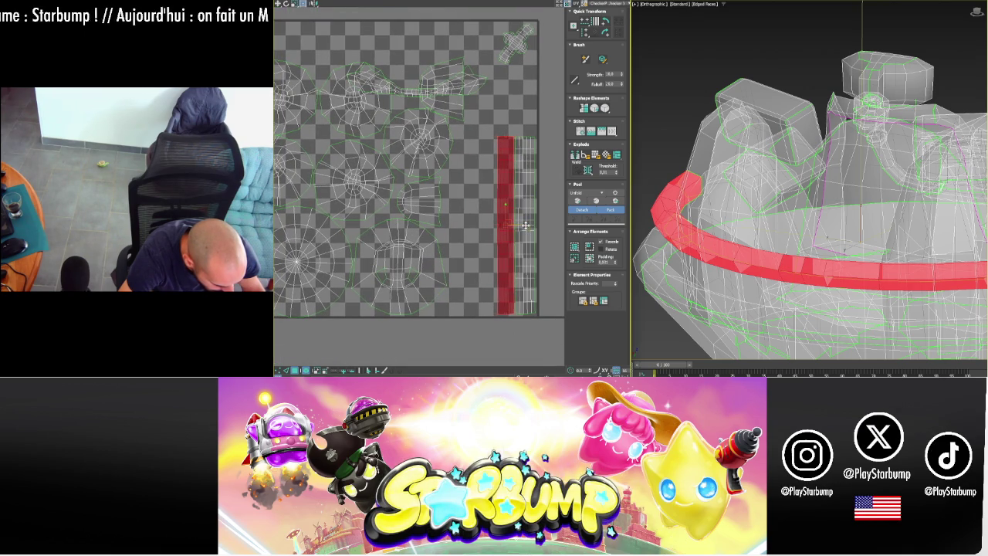
pyautogui.scroll(-1, 503, 143)
pyautogui.scroll(-2, 456, 113)
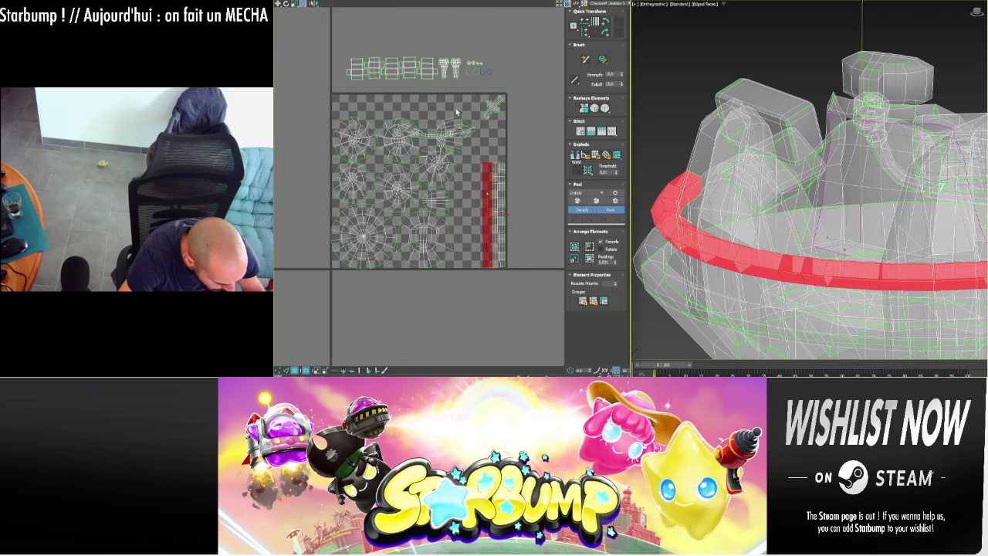
# - Rotate the row of small box shells 90° into a column beside the tile's right edge
pyautogui.moveTo(491, 73); pyautogui.dragTo(343, 54)
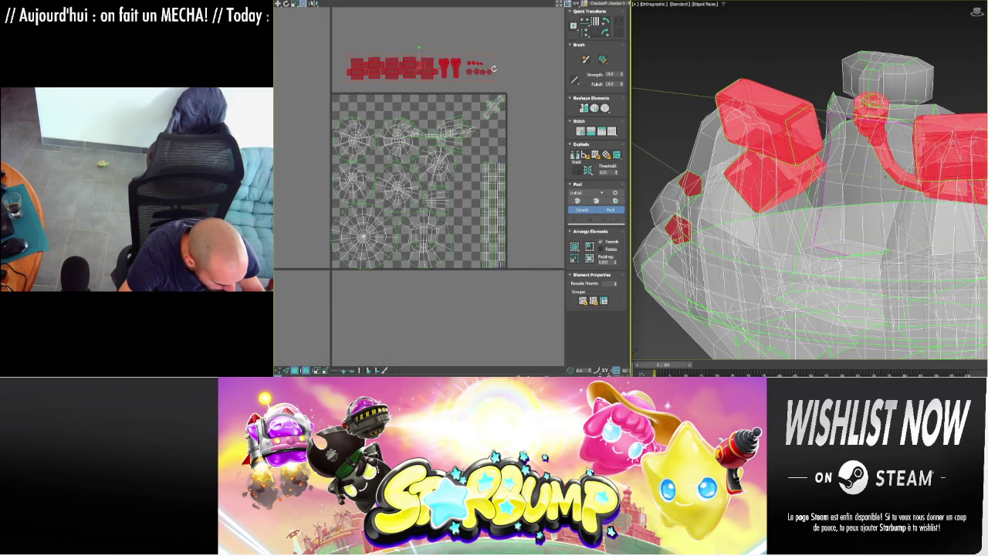
pyautogui.moveTo(494, 68); pyautogui.dragTo(415, 63)
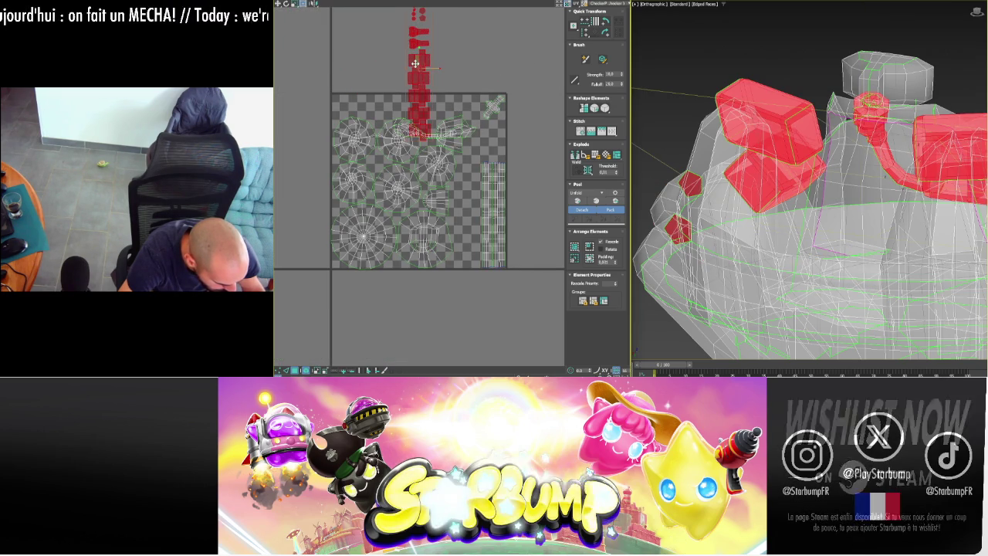
pyautogui.moveTo(415, 63)
pyautogui.mouseDown()
pyautogui.moveTo(472, 193)
pyautogui.moveTo(538, 247)
pyautogui.mouseUp()
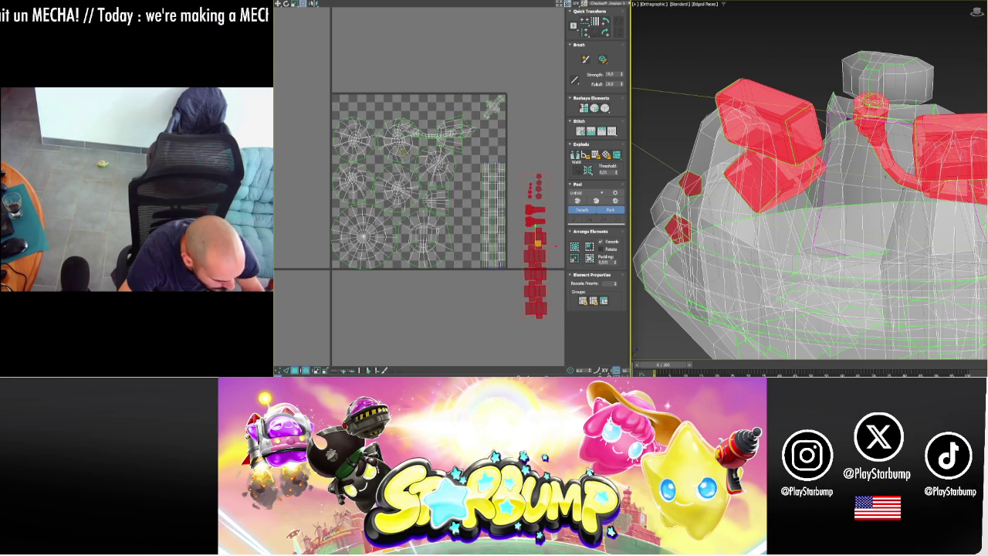
pyautogui.scroll(2, 422, 135)
pyautogui.click(422, 141)
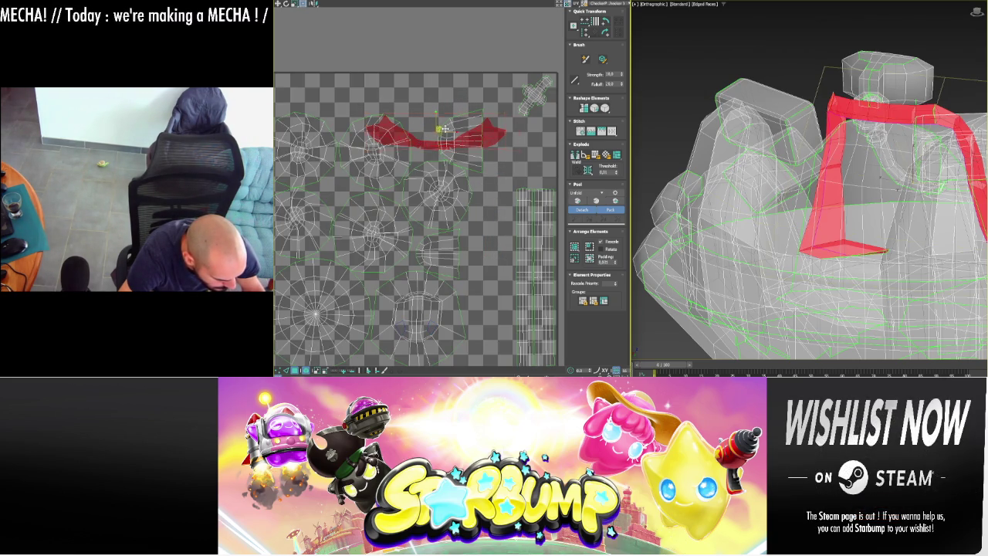
# - Move the strap shell right and nudge the large panel's rounded shell into place
pyautogui.moveTo(422, 142); pyautogui.dragTo(509, 139)
pyautogui.moveTo(521, 124); pyautogui.dragTo(458, 146, button='middle')
pyautogui.click(378, 158)
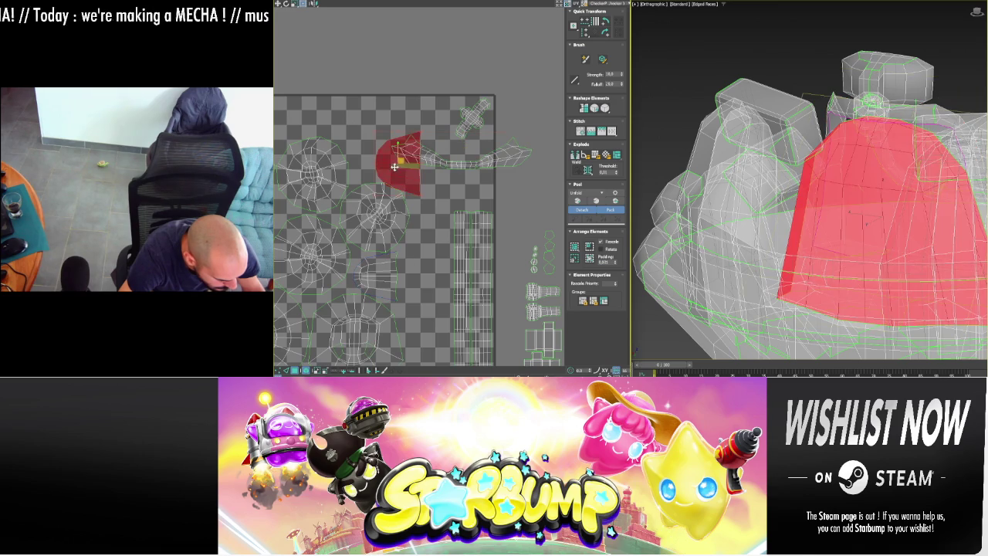
pyautogui.moveTo(375, 155); pyautogui.dragTo(382, 151)
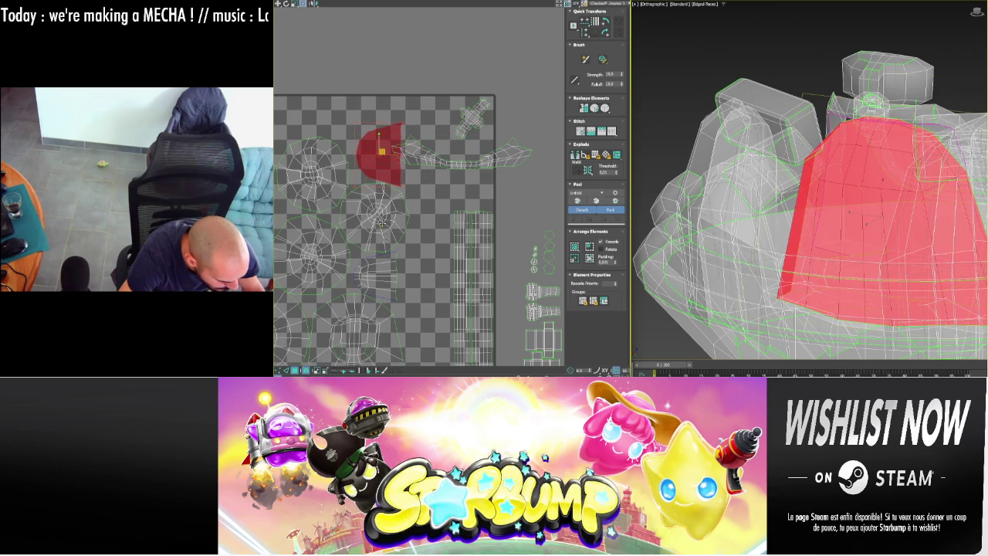
pyautogui.moveTo(309, 189)
pyautogui.mouseDown(button='middle')
pyautogui.moveTo(430, 157)
pyautogui.moveTo(375, 158)
pyautogui.mouseUp(button='middle')
pyautogui.moveTo(455, 124); pyautogui.dragTo(459, 126)
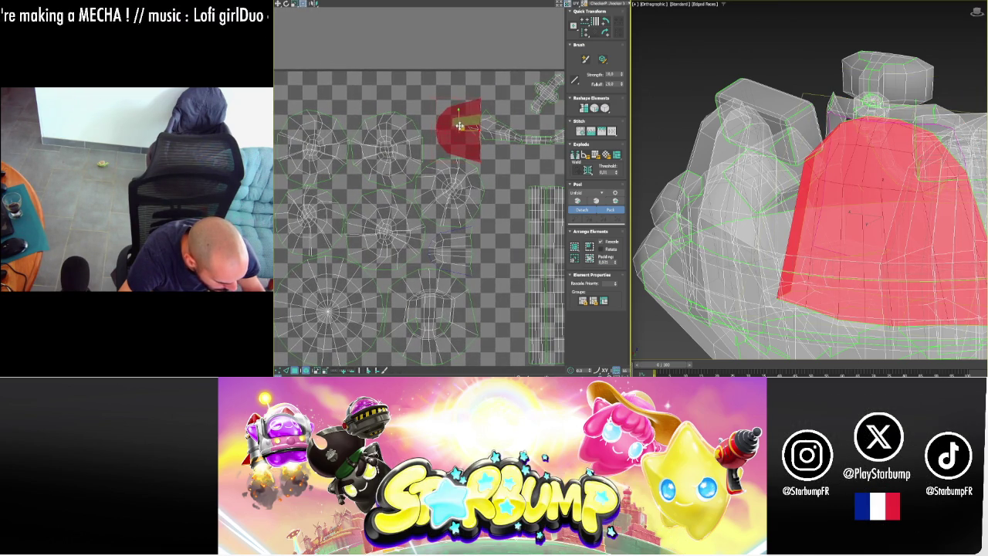
pyautogui.moveTo(461, 126); pyautogui.dragTo(385, 135, button='middle')
# - Rotate the strap shell upright and move it to the tile's right edge
pyautogui.click(466, 134)
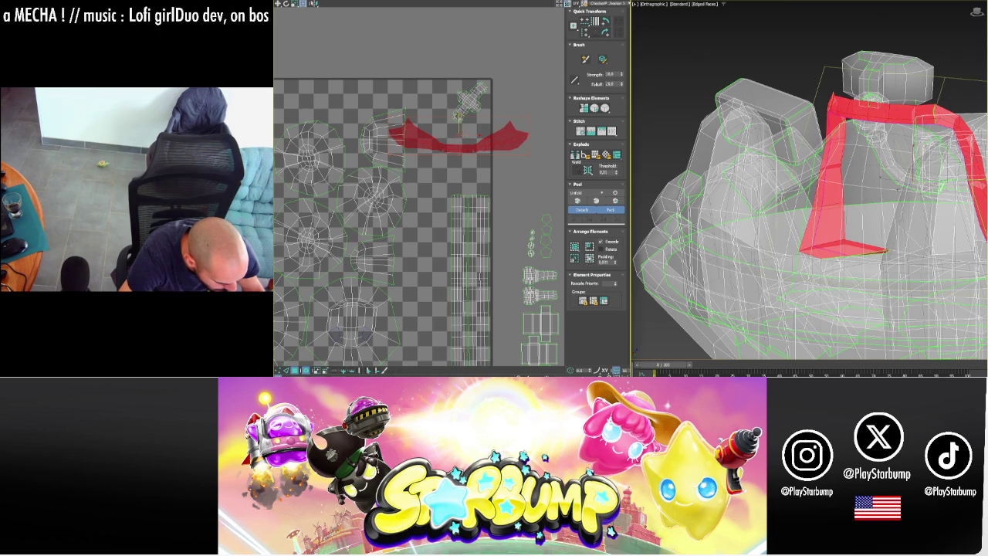
pyautogui.moveTo(461, 118); pyautogui.dragTo(522, 133)
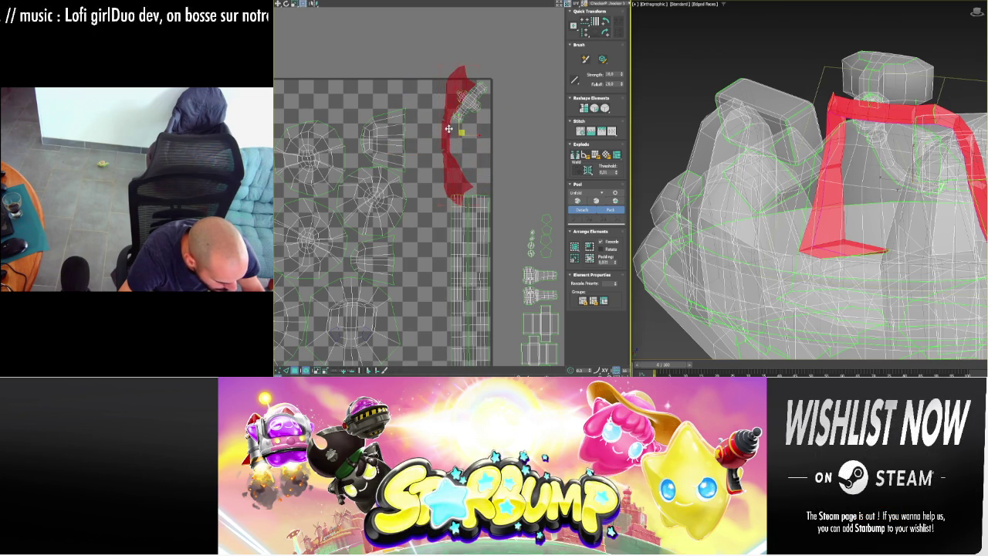
pyautogui.scroll(2, 445, 133)
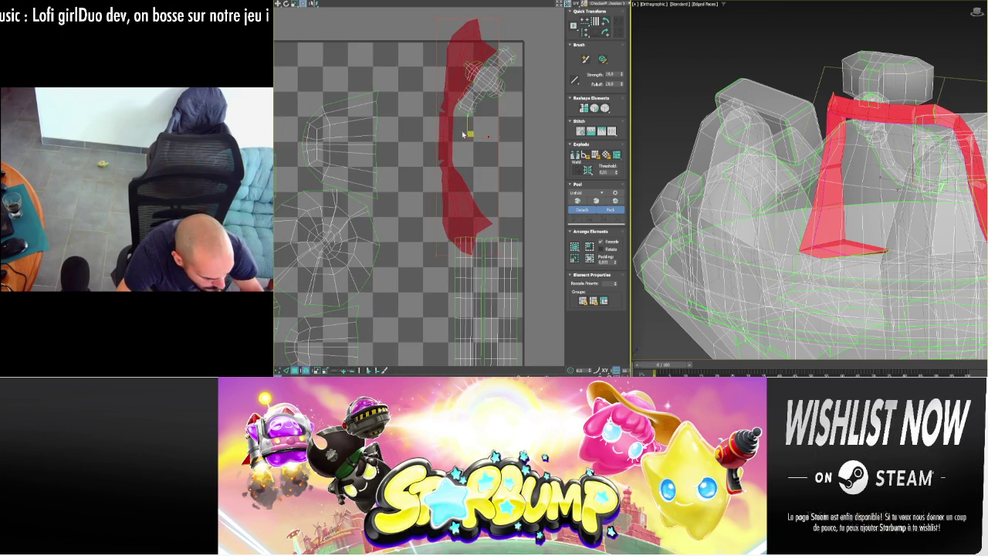
pyautogui.moveTo(471, 134); pyautogui.dragTo(414, 207)
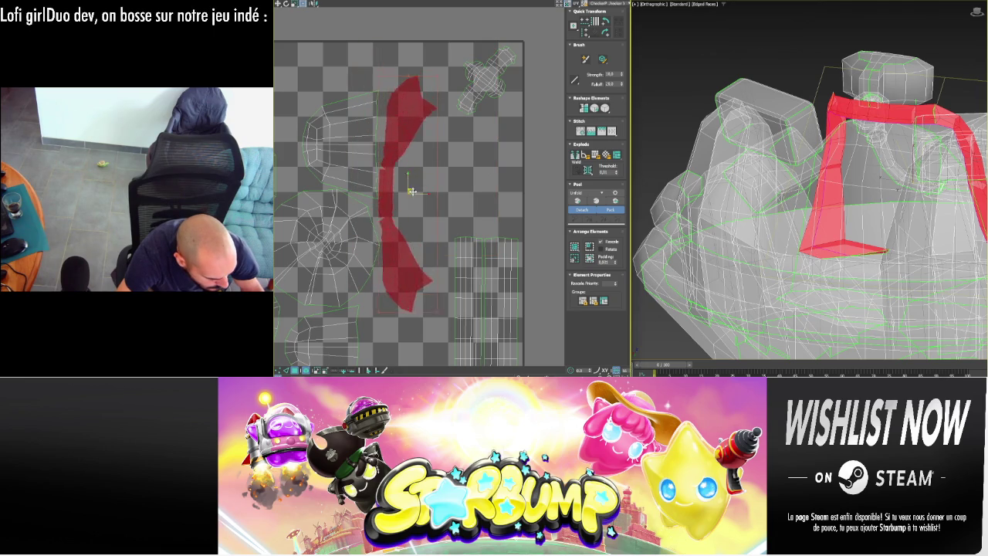
pyautogui.scroll(-3, 433, 185)
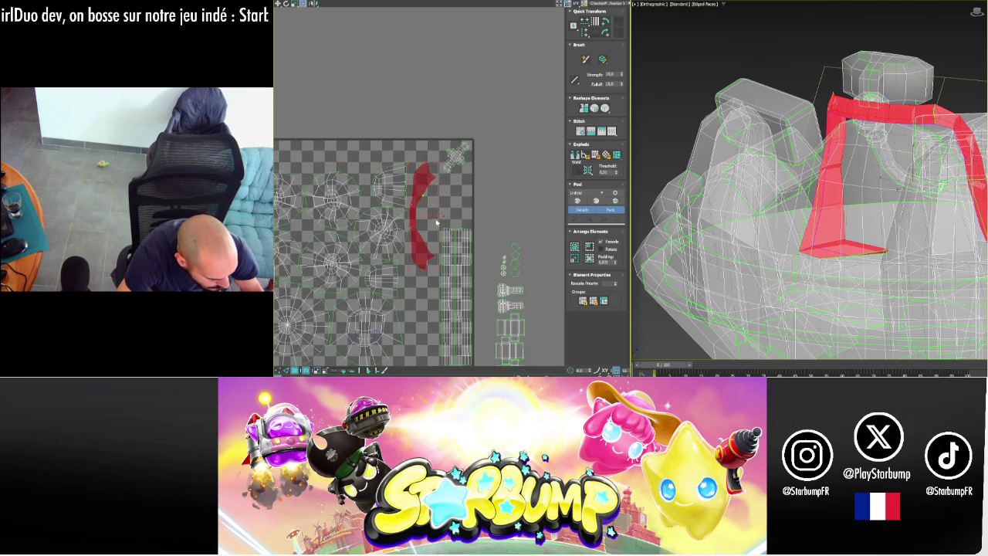
pyautogui.moveTo(459, 160)
pyautogui.mouseDown(button='middle')
pyautogui.moveTo(463, 146)
pyautogui.moveTo(493, 140)
pyautogui.mouseUp(button='middle')
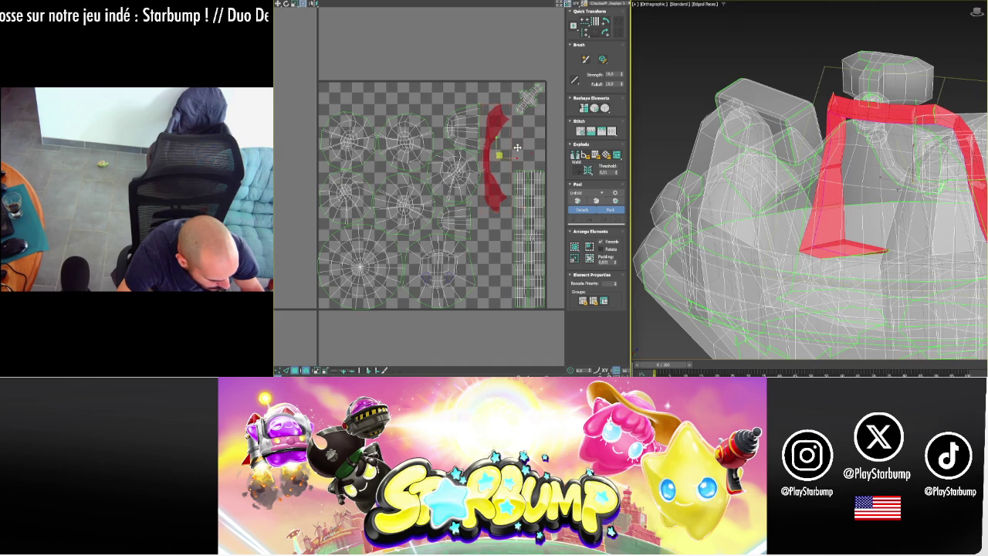
pyautogui.moveTo(517, 146); pyautogui.dragTo(579, 116)
# - Move the ring strip and the strap shell left into the tile
pyautogui.click(545, 216)
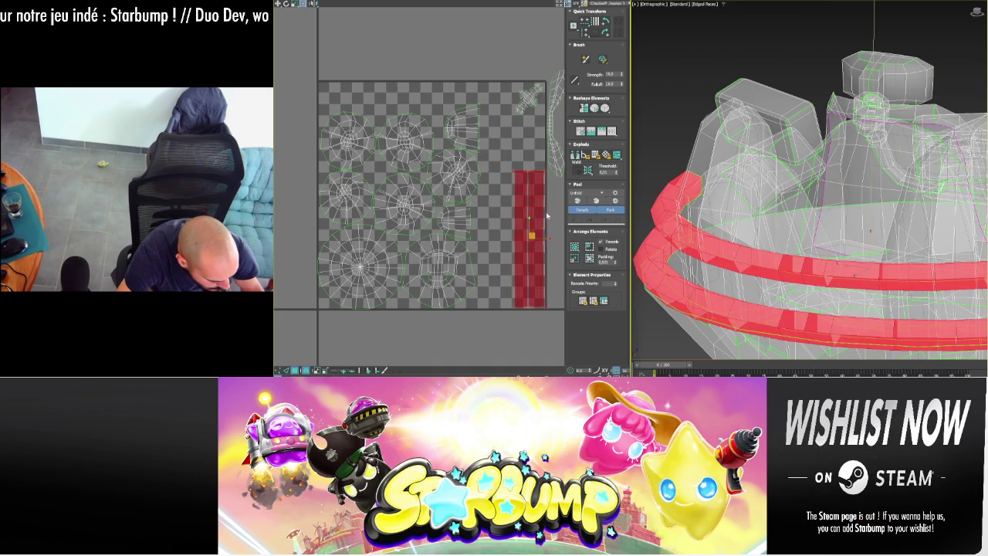
pyautogui.click(550, 241)
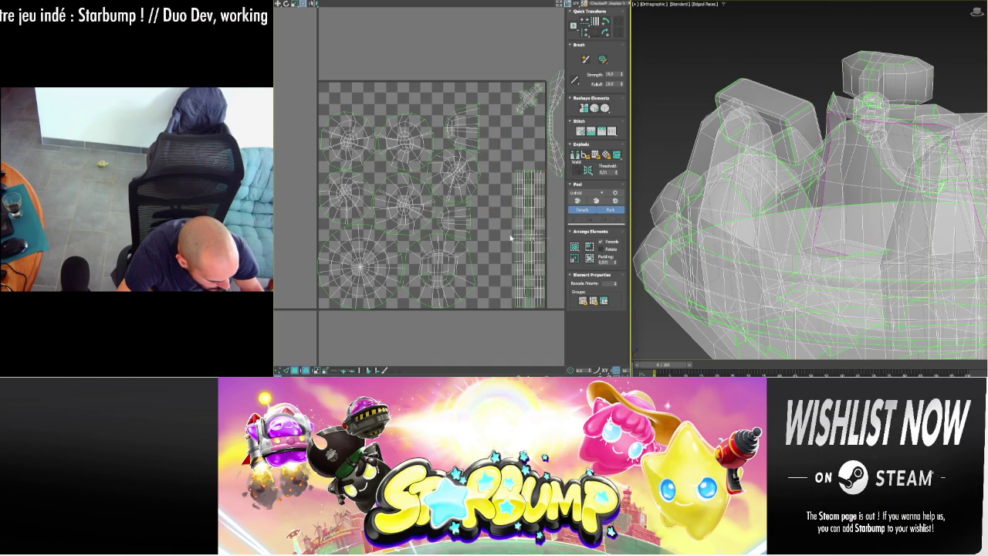
pyautogui.click(525, 240)
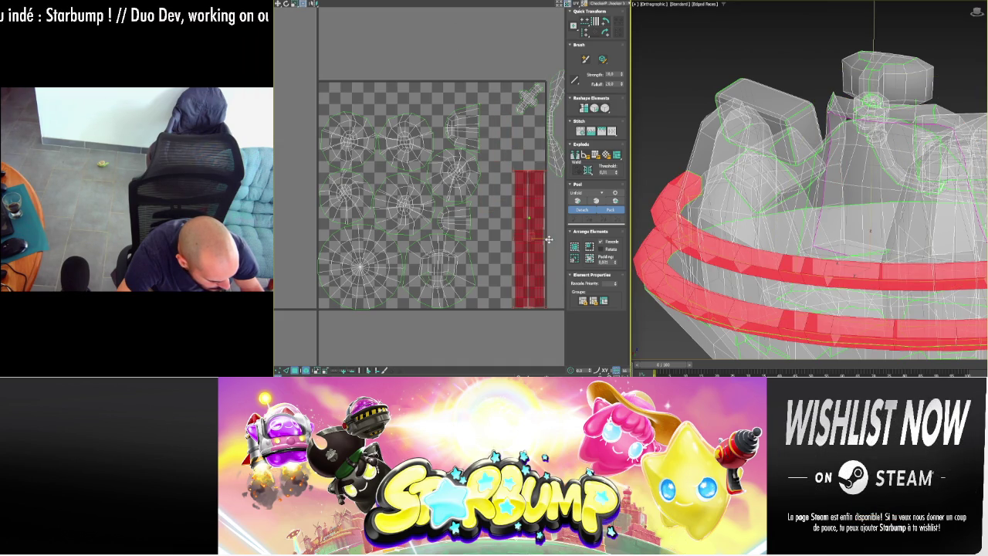
pyautogui.moveTo(538, 238); pyautogui.dragTo(516, 238)
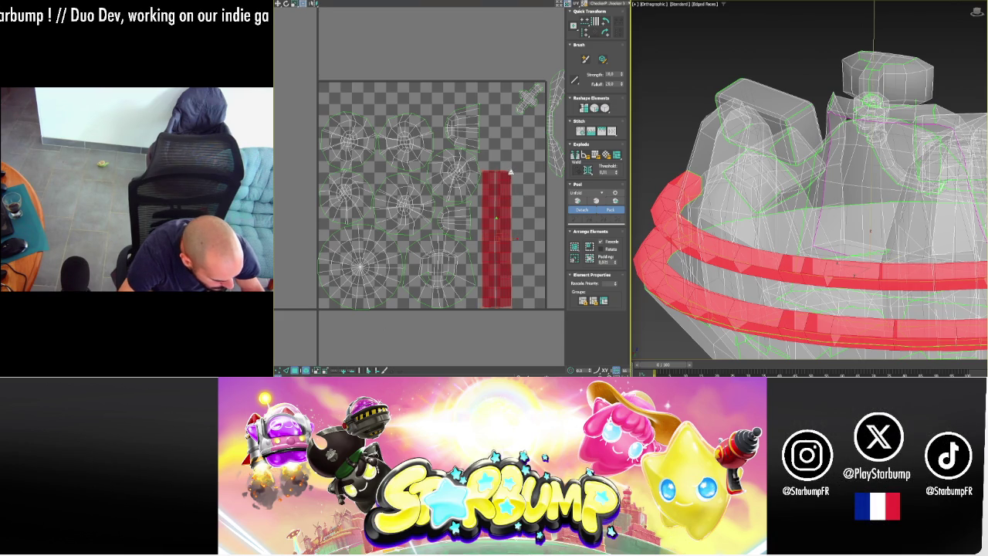
pyautogui.click(556, 137)
pyautogui.moveTo(555, 138); pyautogui.dragTo(495, 148)
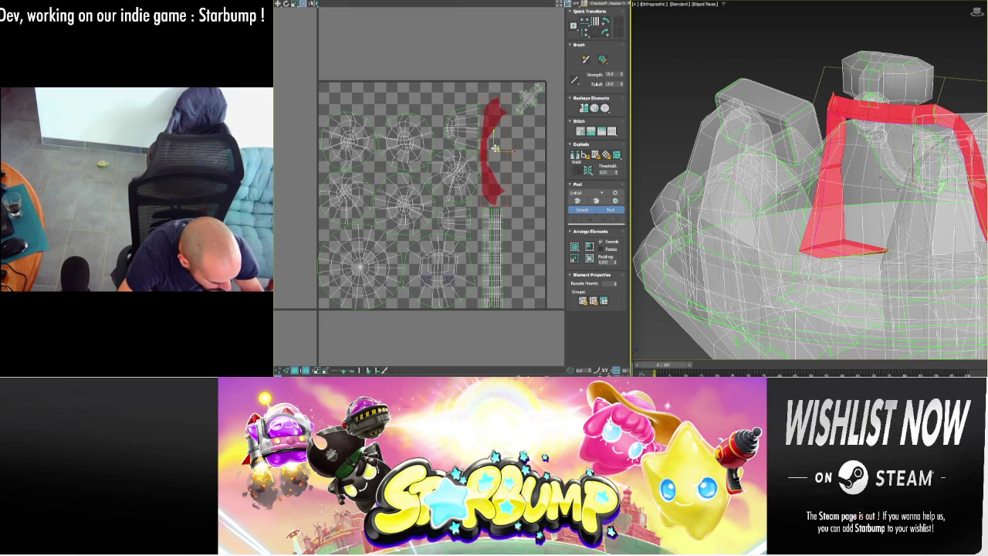
pyautogui.click(531, 94)
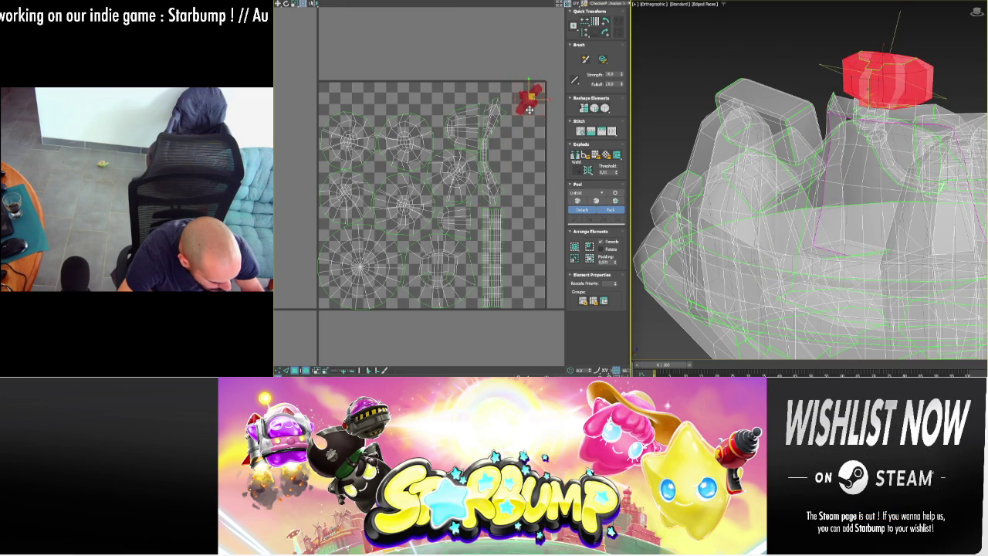
# - Move the cross-shaped cap island into the tile's top right, flipped 180°, then select the outside islands
pyautogui.moveTo(530, 109); pyautogui.dragTo(506, 162)
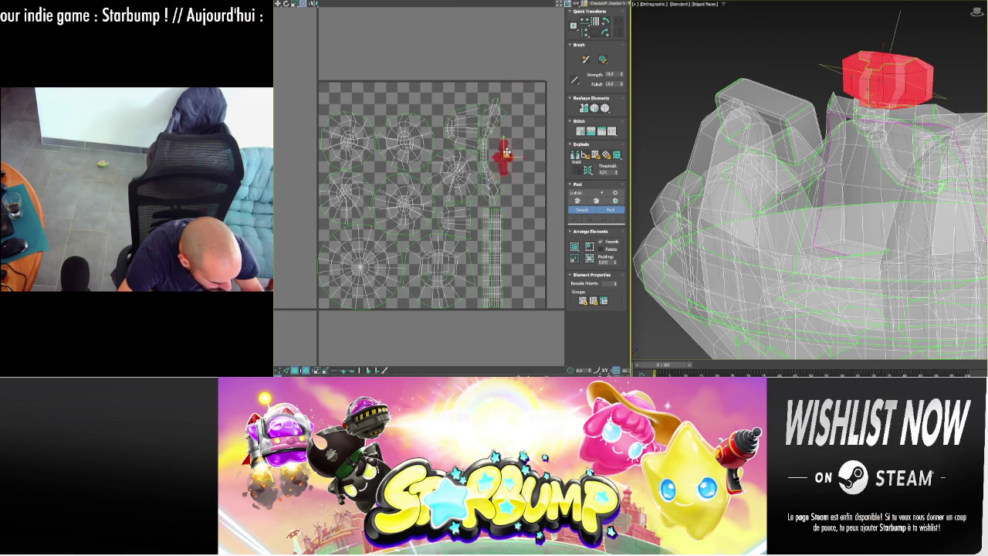
pyautogui.scroll(2, 491, 151)
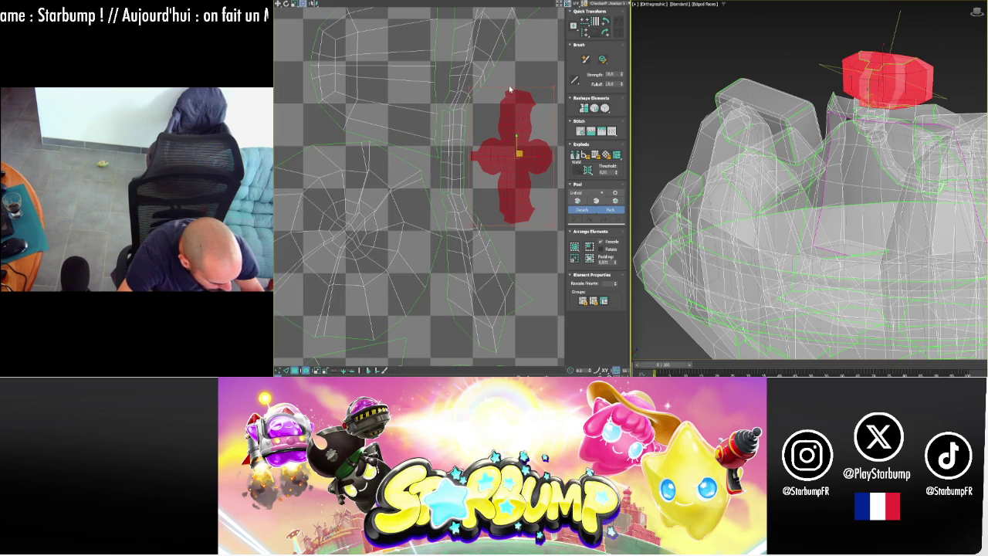
pyautogui.moveTo(515, 91); pyautogui.dragTo(525, 230)
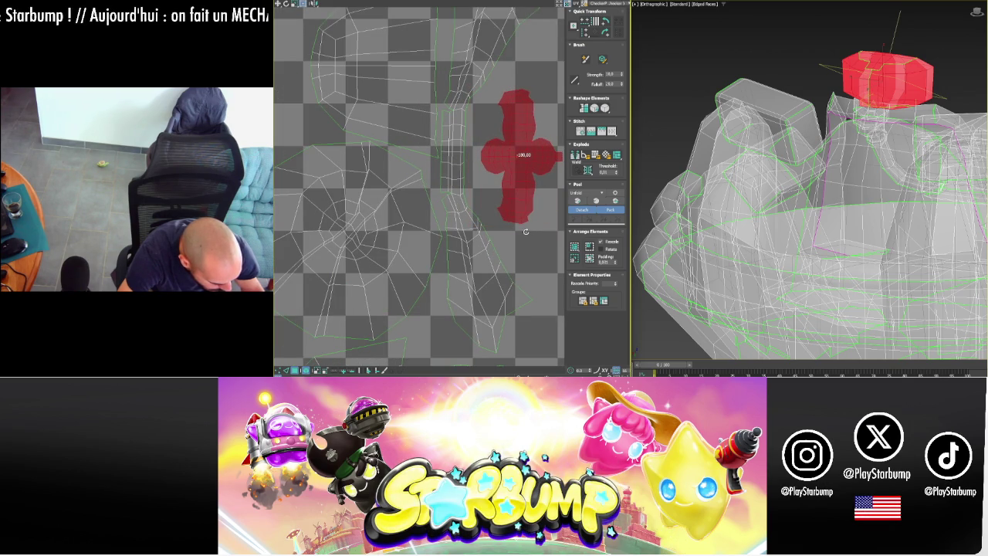
pyautogui.moveTo(521, 153); pyautogui.dragTo(507, 152)
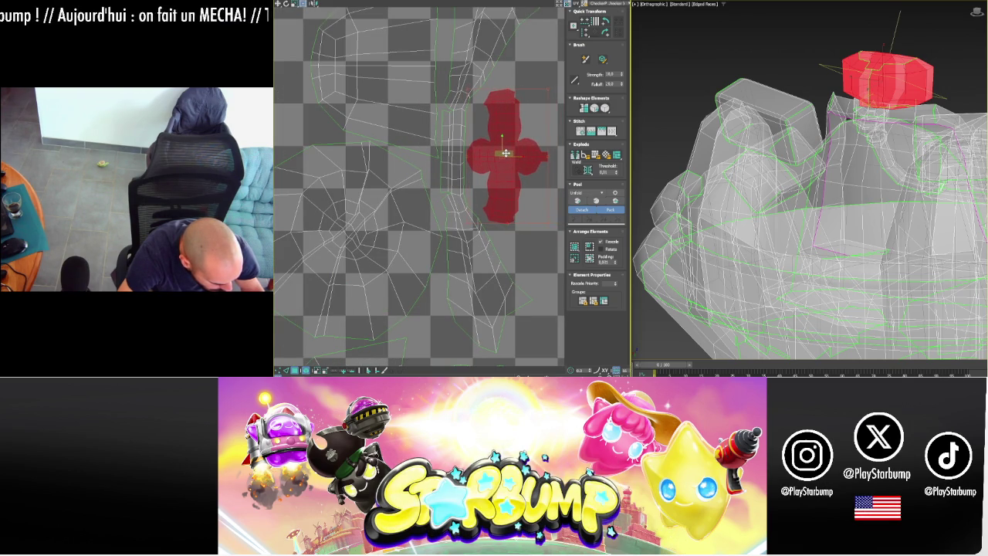
pyautogui.scroll(-5, 506, 153)
pyautogui.moveTo(545, 224); pyautogui.dragTo(486, 223, button='middle')
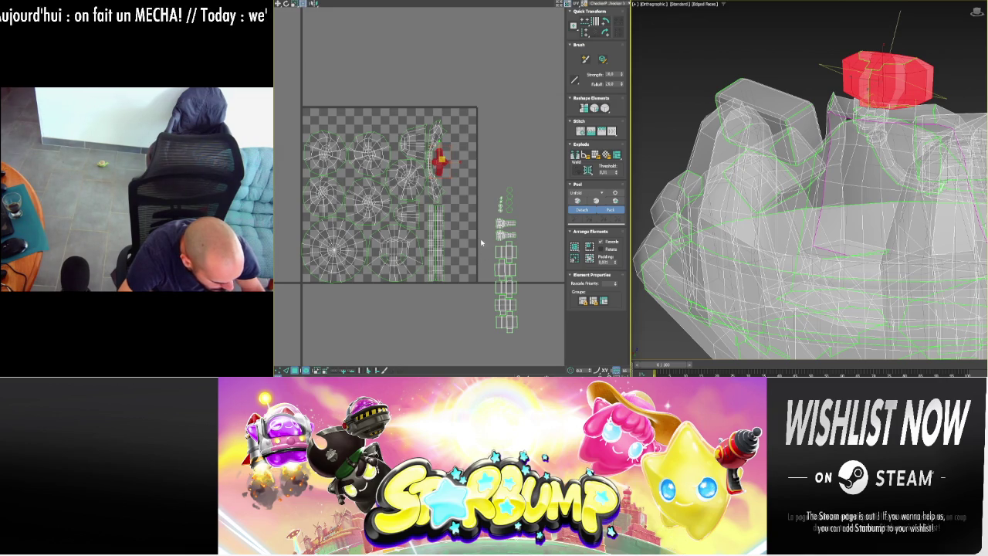
pyautogui.moveTo(485, 185); pyautogui.dragTo(525, 328)
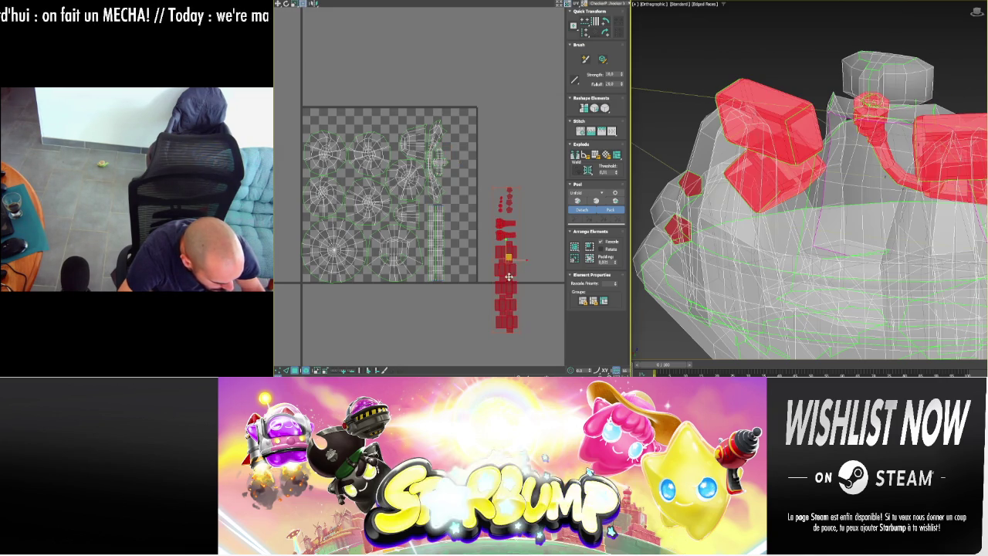
# - Move the loose islands into the UV square and shift the whole layout right and up
pyautogui.moveTo(507, 255); pyautogui.dragTo(460, 203)
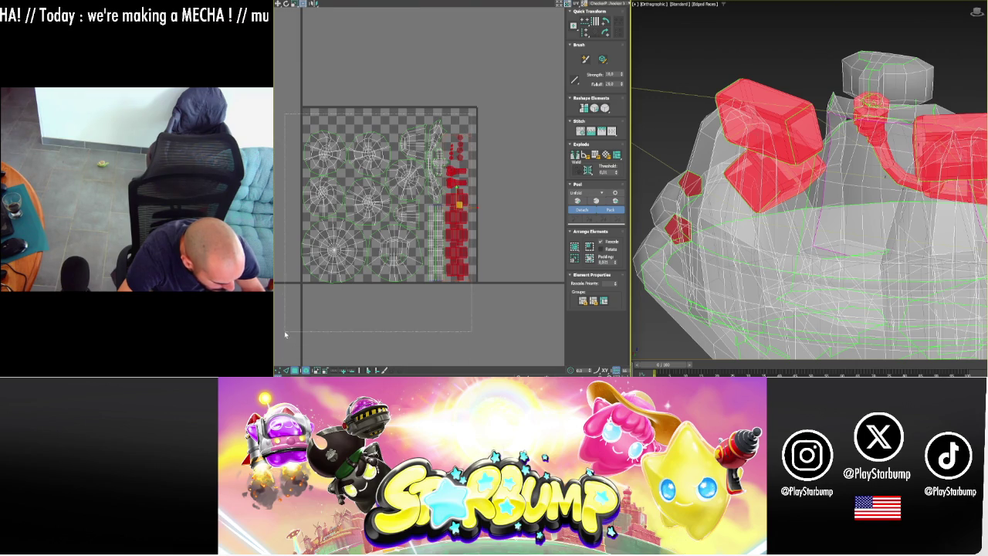
pyautogui.moveTo(471, 114); pyautogui.dragTo(284, 333)
pyautogui.scroll(5, 469, 126)
pyautogui.scroll(5, 469, 125)
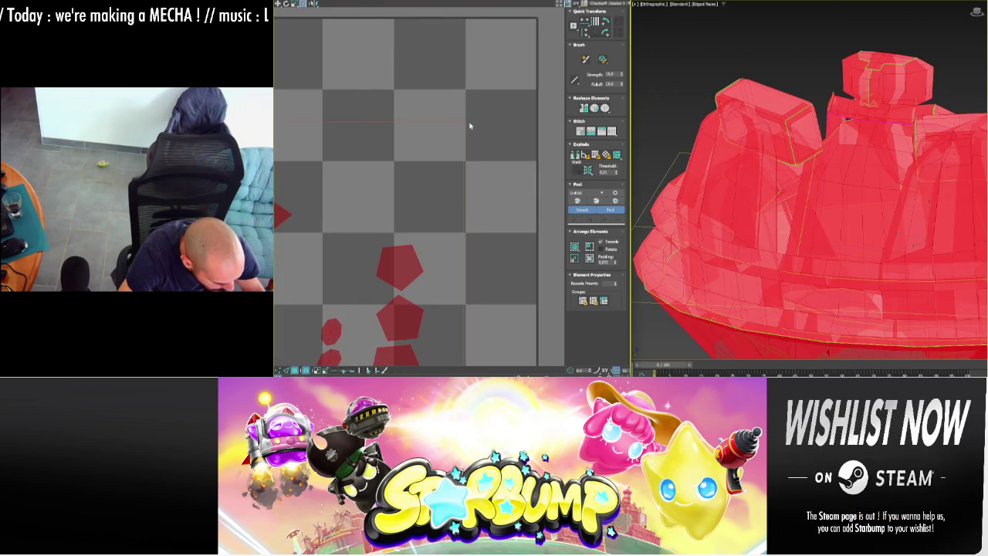
pyautogui.moveTo(464, 117)
pyautogui.mouseDown()
pyautogui.moveTo(520, 47)
pyautogui.moveTo(509, 50)
pyautogui.mouseUp()
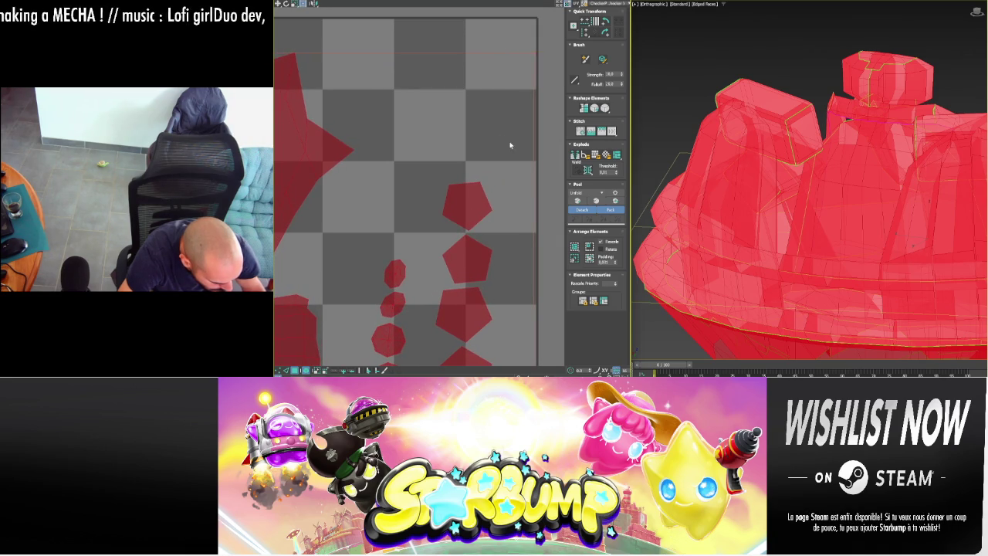
pyautogui.click(481, 91)
pyautogui.scroll(-3, 475, 108)
pyautogui.scroll(-2, 466, 125)
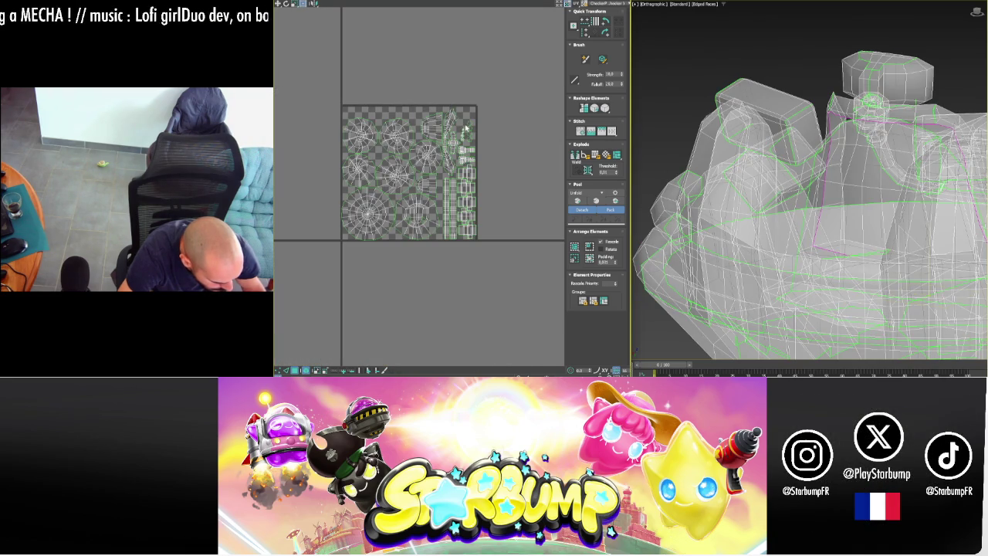
pyautogui.scroll(1, 443, 229)
pyautogui.scroll(2, 444, 230)
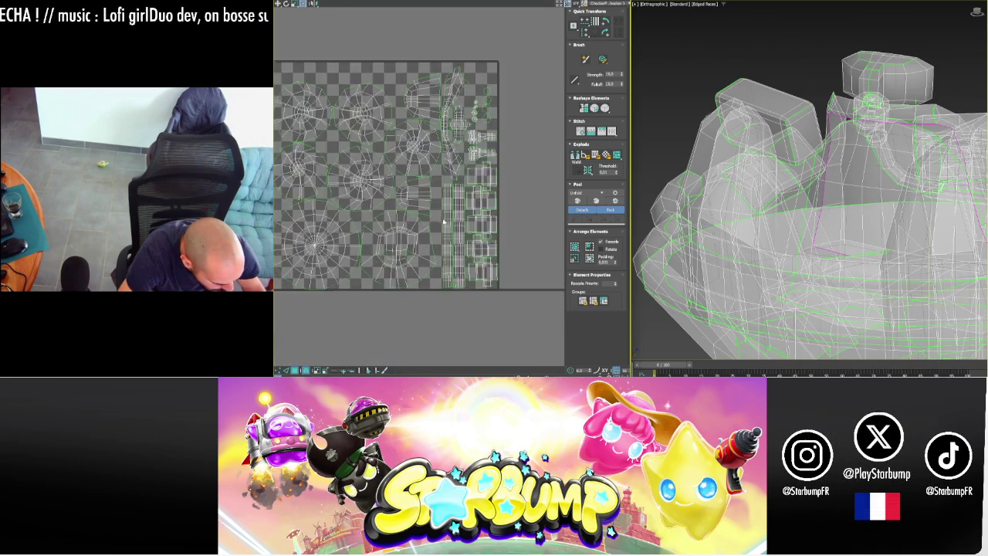
pyautogui.scroll(2, 444, 229)
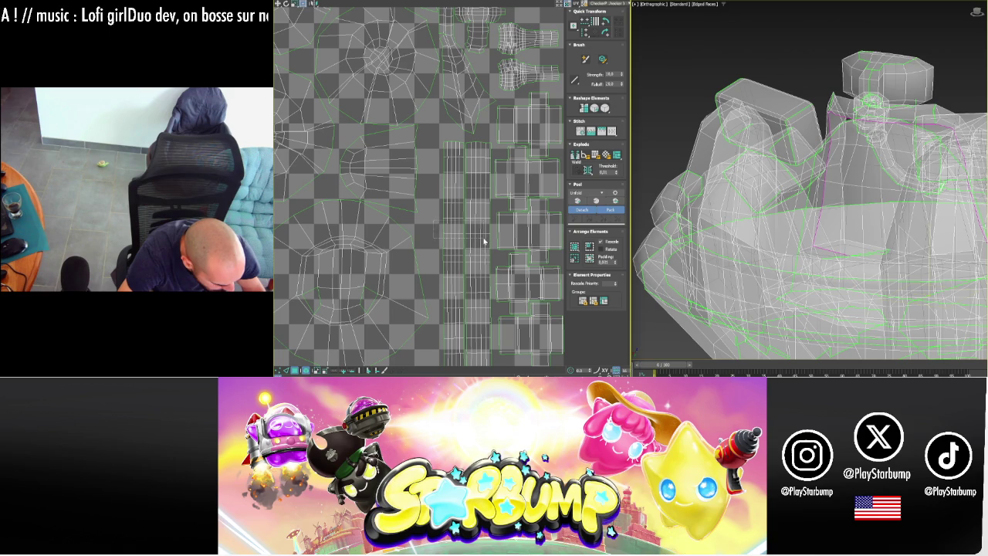
# - Shift the long strip island and the column of box islands slightly left
pyautogui.click(484, 242)
pyautogui.moveTo(484, 242); pyautogui.dragTo(485, 221, button='middle')
pyautogui.moveTo(474, 213); pyautogui.dragTo(467, 221)
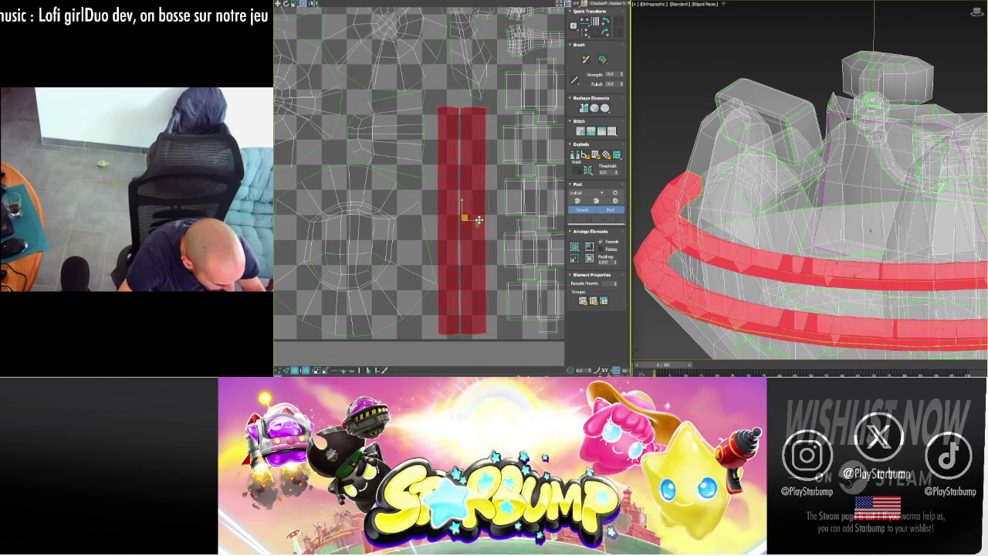
pyautogui.moveTo(478, 221); pyautogui.dragTo(468, 144, button='middle')
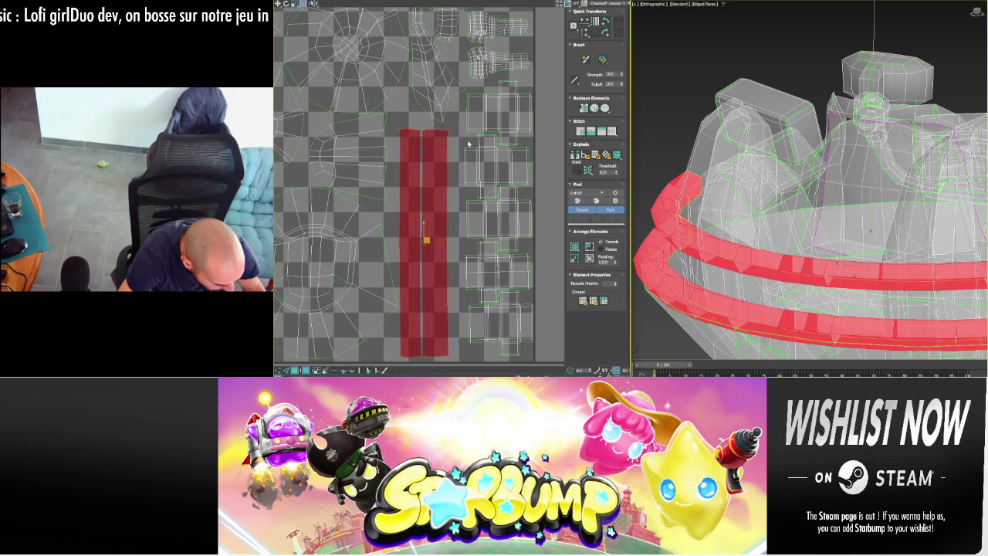
pyautogui.click(519, 328)
pyautogui.moveTo(513, 219); pyautogui.dragTo(504, 218)
pyautogui.moveTo(514, 128); pyautogui.dragTo(508, 203, button='middle')
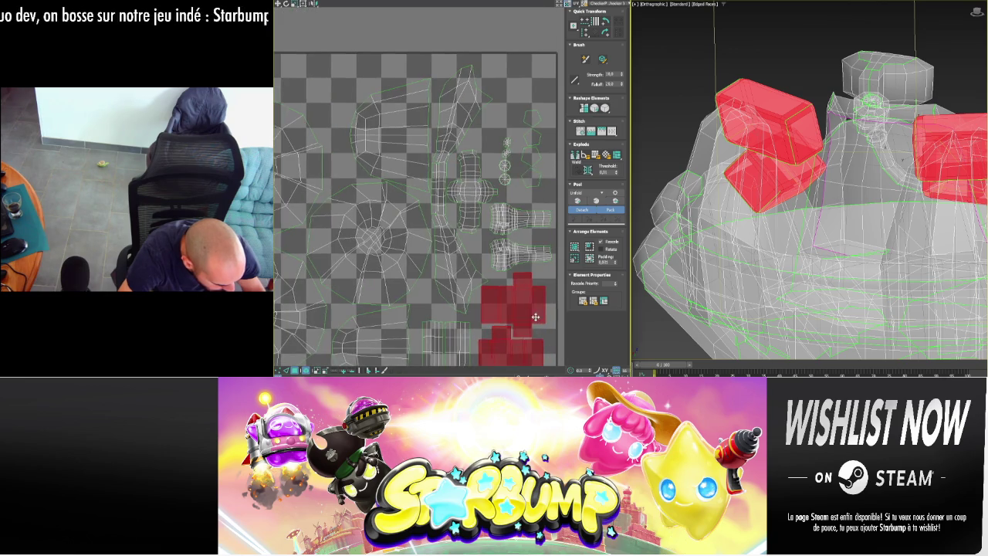
# - Move the small round pieces toward the top-left and turn a handle island upright 90°
pyautogui.click(522, 220)
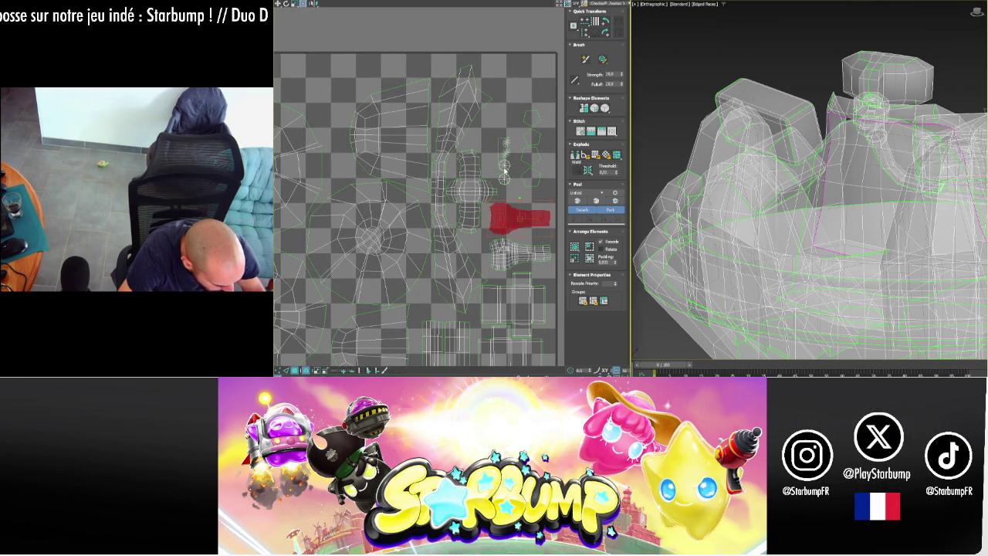
pyautogui.click(504, 169)
pyautogui.moveTo(491, 142)
pyautogui.mouseDown()
pyautogui.moveTo(532, 142)
pyautogui.moveTo(335, 130)
pyautogui.mouseUp()
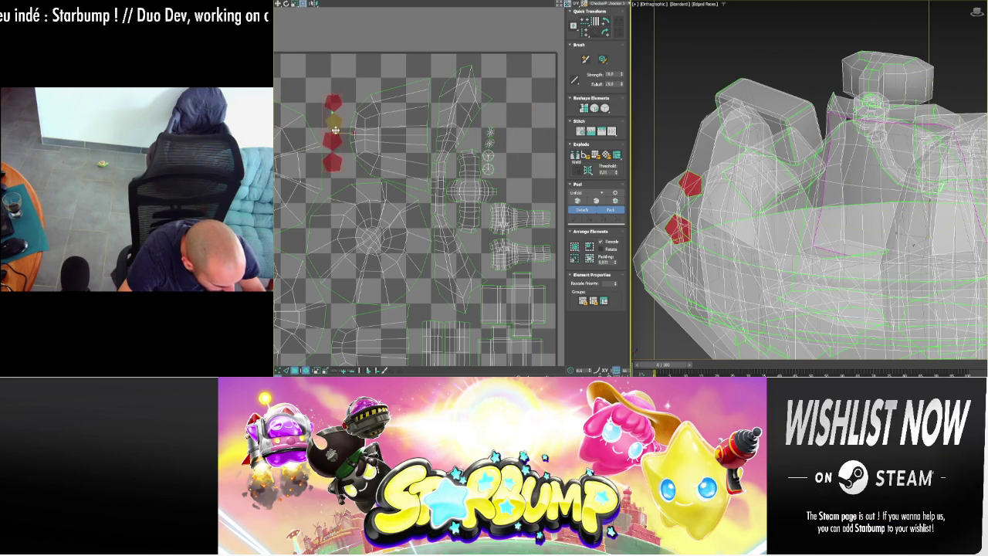
pyautogui.click(534, 215)
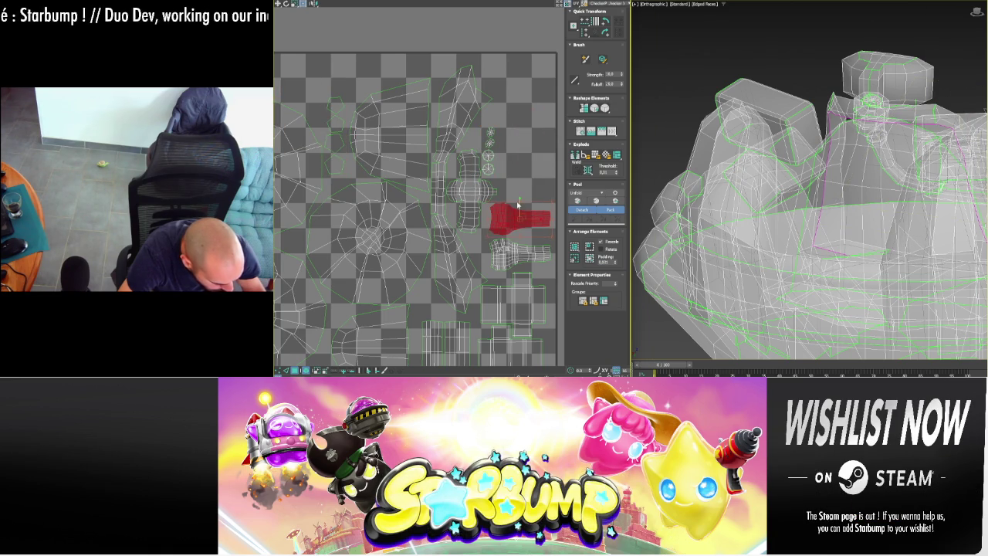
pyautogui.moveTo(519, 203)
pyautogui.mouseDown()
pyautogui.moveTo(497, 224)
pyautogui.moveTo(526, 175)
pyautogui.mouseUp()
# - Turn the other handle island upright by -90° and move both handles up and left
pyautogui.click(523, 244)
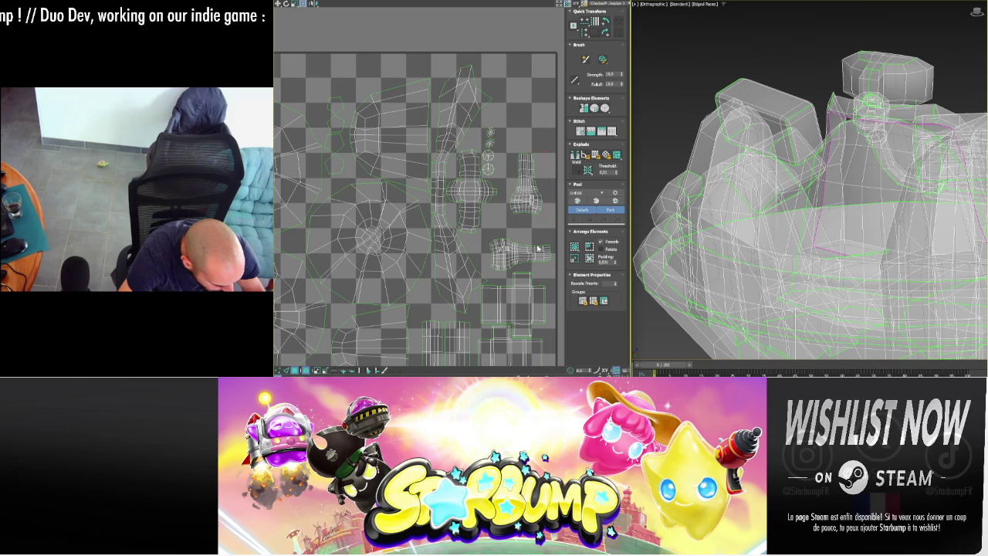
pyautogui.moveTo(522, 237); pyautogui.dragTo(565, 254)
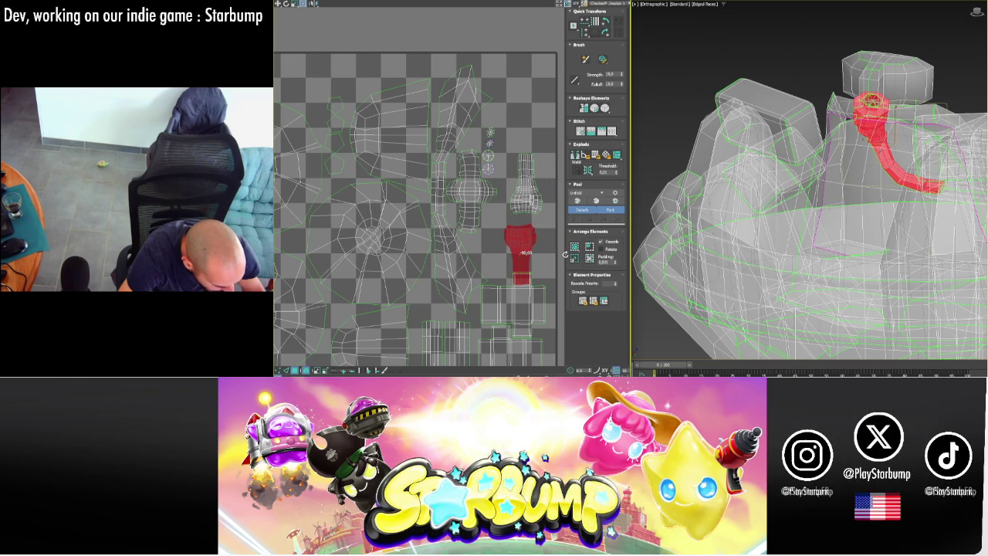
pyautogui.moveTo(522, 250); pyautogui.dragTo(528, 245)
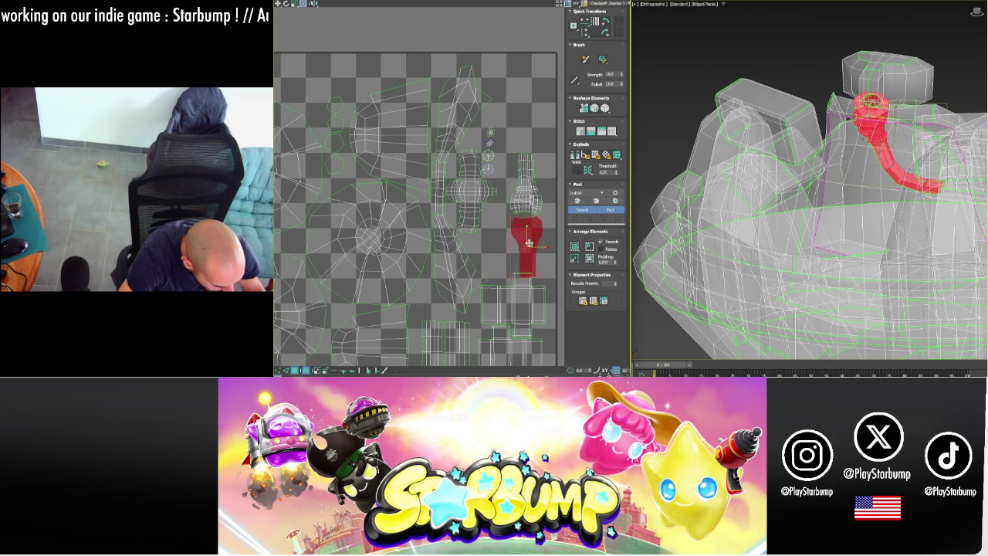
pyautogui.keyDown('ctrl'); pyautogui.click(525, 184); pyautogui.keyUp('ctrl')
pyautogui.moveTo(526, 210)
pyautogui.mouseDown()
pyautogui.moveTo(515, 187)
pyautogui.moveTo(517, 197)
pyautogui.mouseUp()
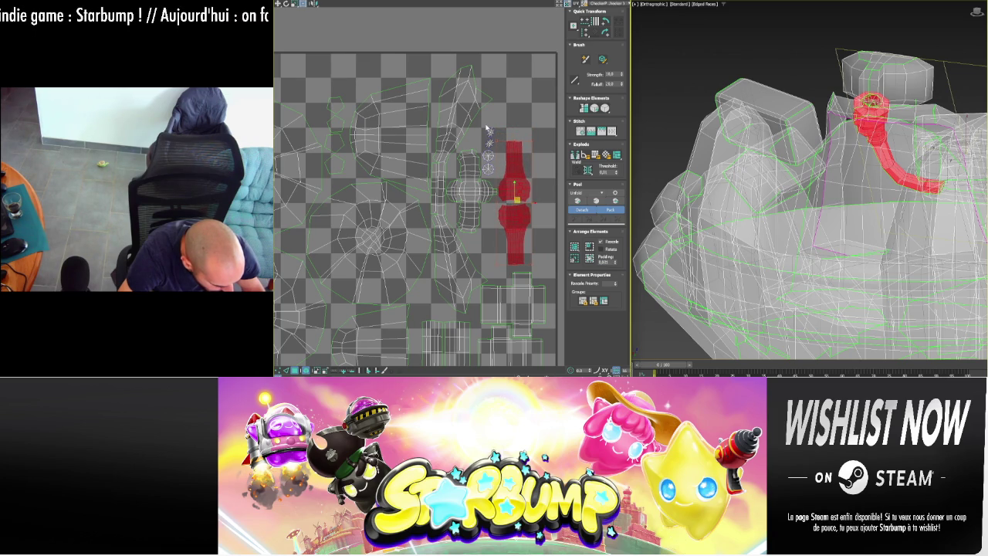
# - Lay the small island horizontal, tuck round pieces top-left, and fit the hose island into a gap
pyautogui.click(488, 165)
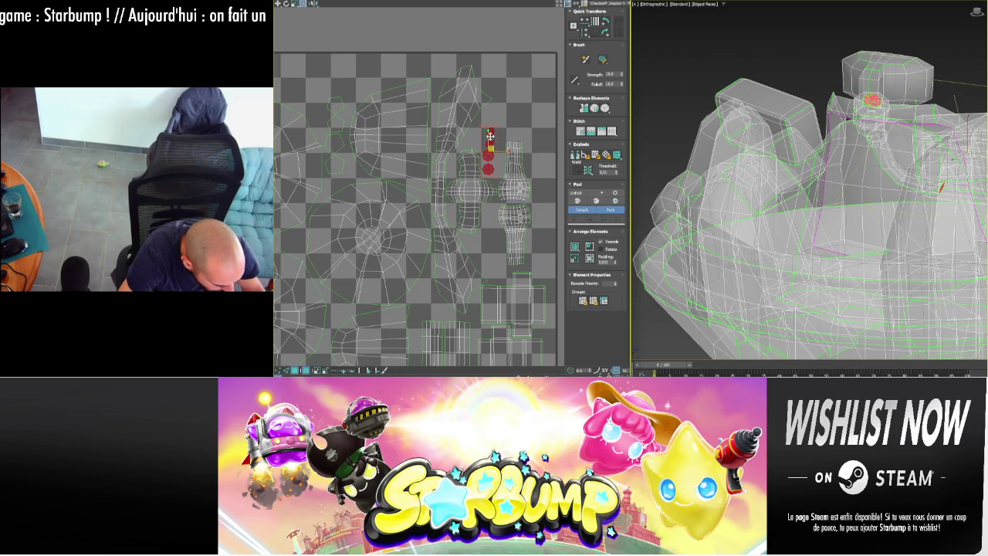
pyautogui.moveTo(489, 133)
pyautogui.mouseDown()
pyautogui.moveTo(437, 160)
pyautogui.moveTo(300, 85)
pyautogui.mouseUp()
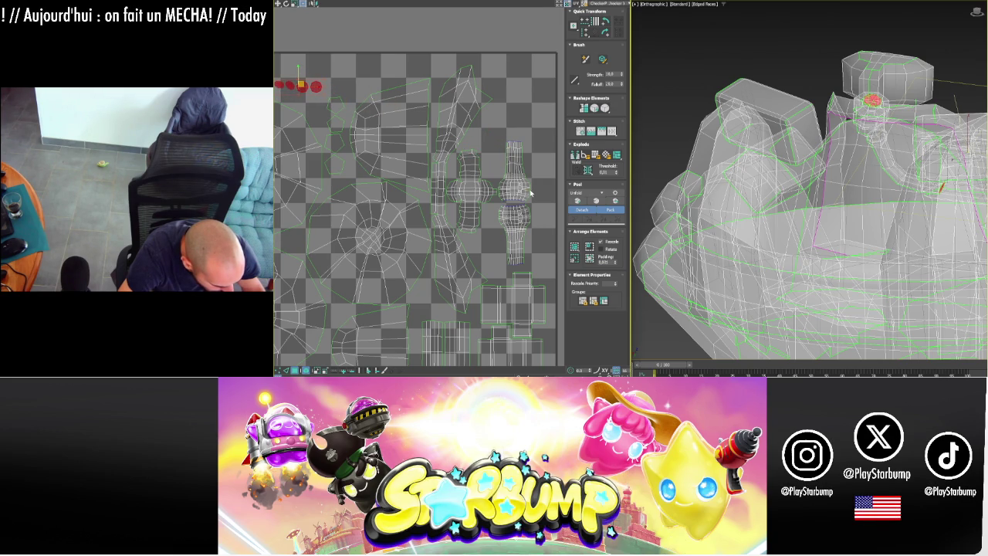
pyautogui.moveTo(531, 193); pyautogui.dragTo(502, 145)
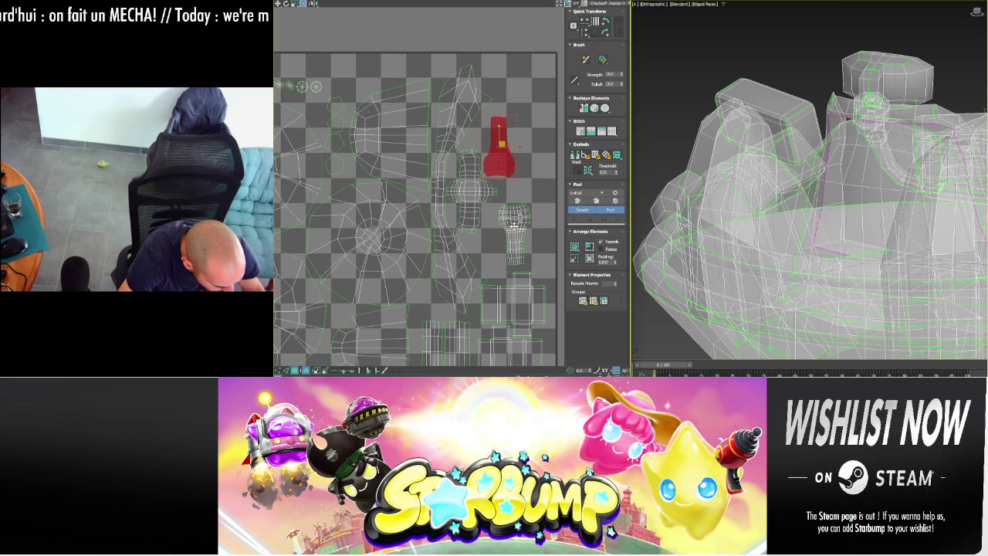
pyautogui.click(513, 225)
pyautogui.moveTo(513, 225); pyautogui.dragTo(502, 233)
pyautogui.rightClick(529, 232)
pyautogui.click(528, 238)
pyautogui.scroll(-3, 519, 226)
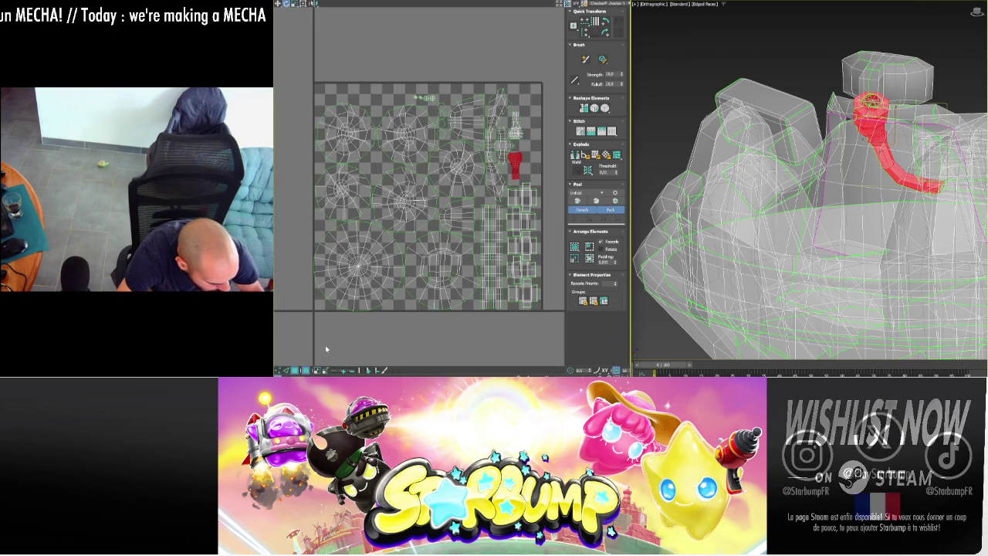
# - Select all islands to confirm they fit the tile, then deselect and turn off see-through with Alt+X
pyautogui.moveTo(325, 345); pyautogui.dragTo(537, 92)
pyautogui.scroll(2, 534, 95)
pyautogui.scroll(2, 535, 95)
pyautogui.scroll(2, 534, 95)
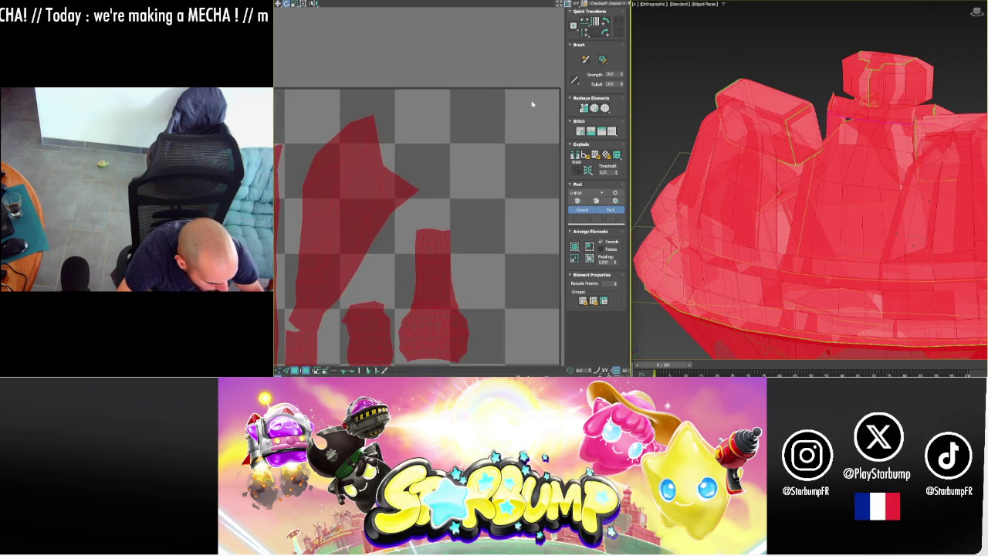
pyautogui.scroll(-4, 532, 101)
pyautogui.scroll(-3, 533, 117)
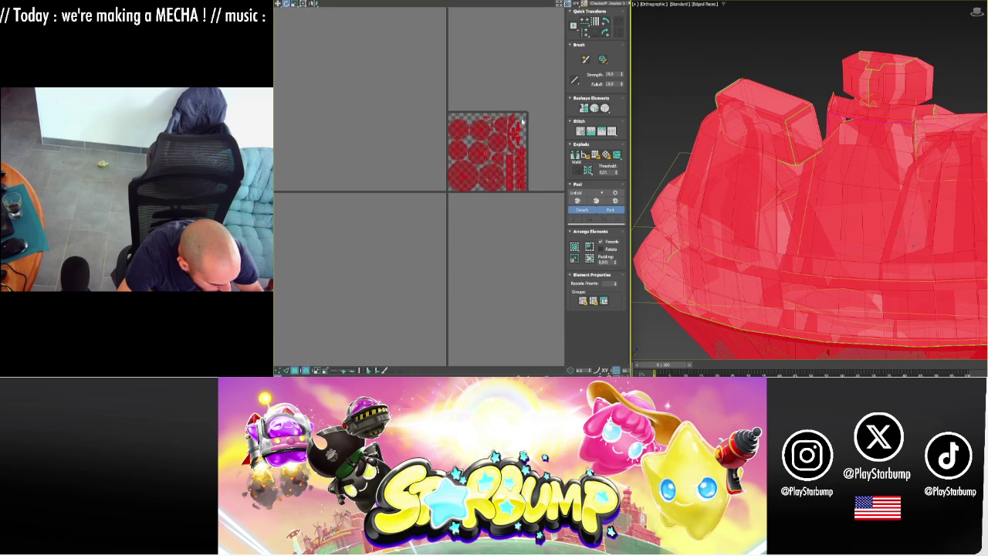
pyautogui.scroll(5, 528, 115)
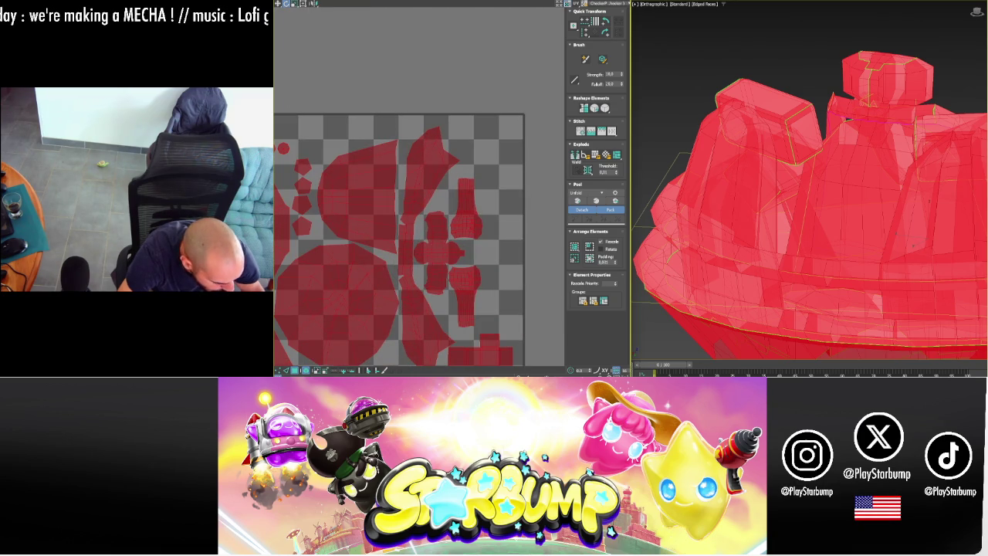
pyautogui.scroll(4, 516, 122)
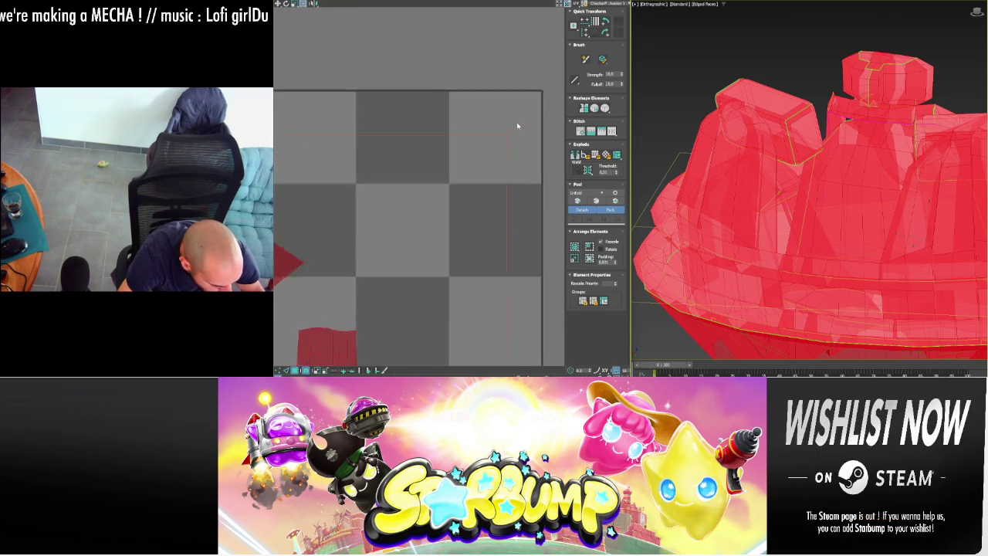
pyautogui.scroll(1, 502, 140)
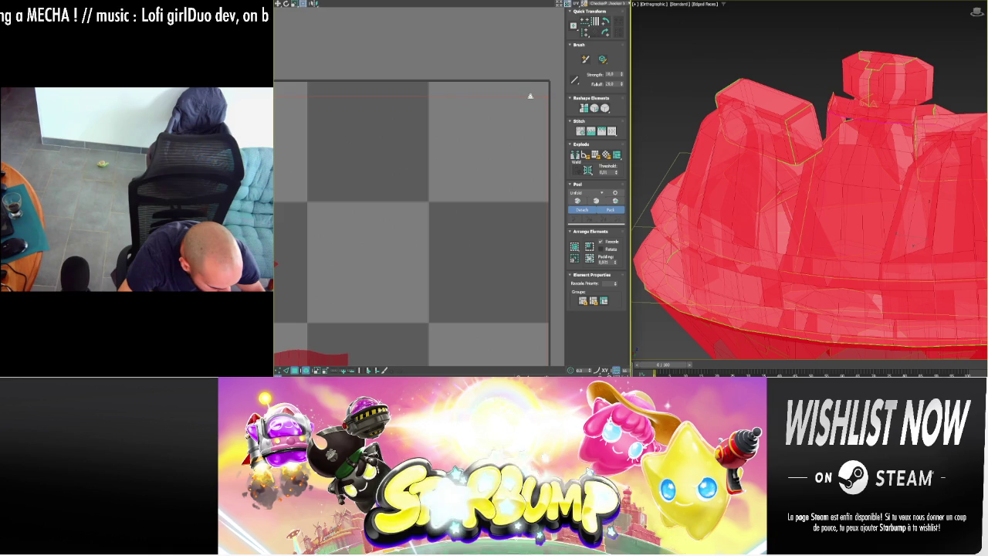
pyautogui.scroll(-3, 522, 120)
pyautogui.scroll(-2, 522, 122)
pyautogui.scroll(-1, 527, 143)
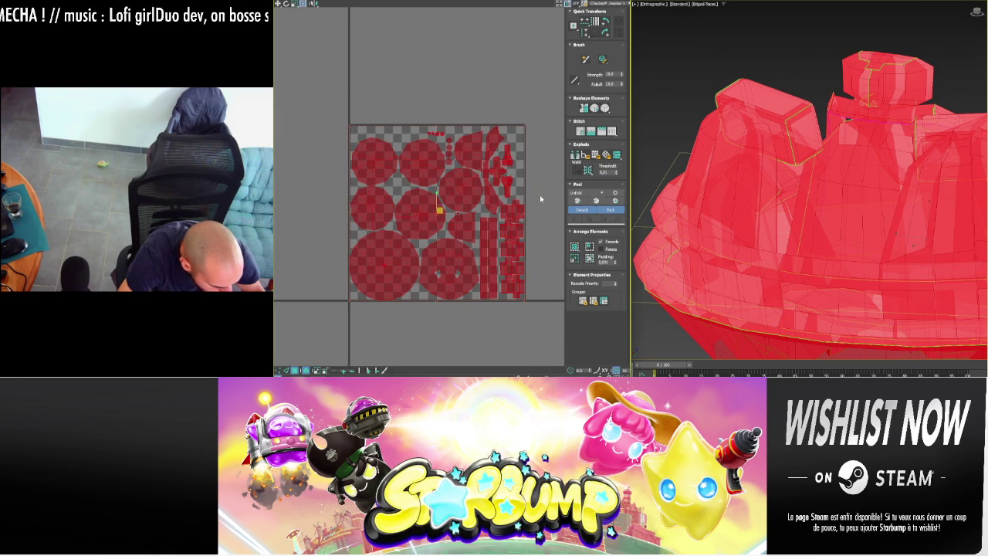
pyautogui.click(541, 198)
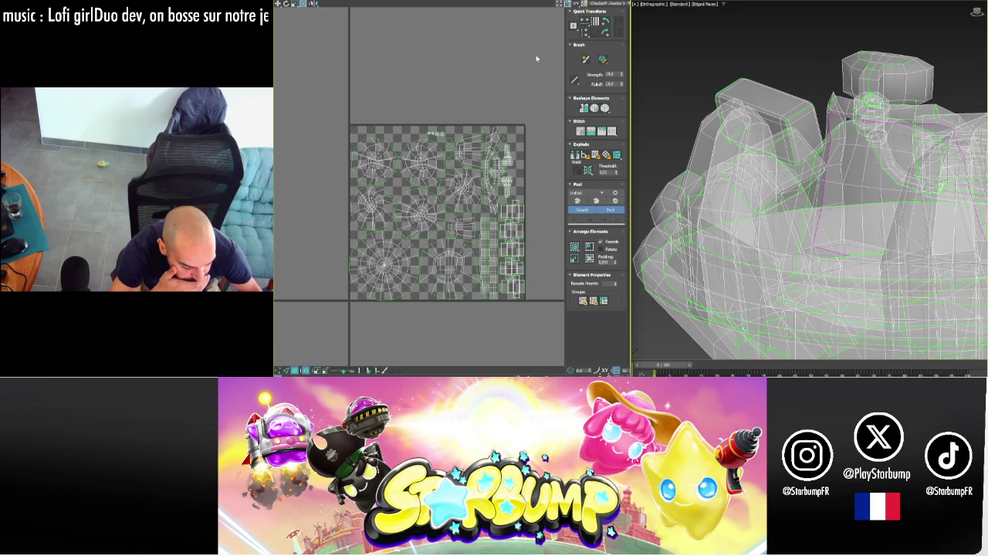
pyautogui.hotkey('alt', 'x')
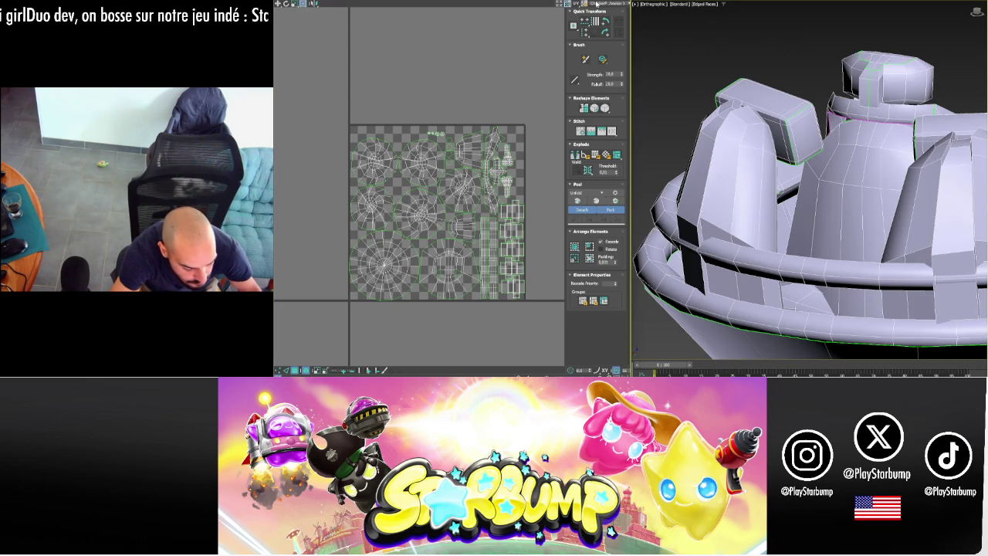
# - Apply a checker pattern, view the cockpit from above and tilted, then close the UV editor
pyautogui.click(606, 3)
pyautogui.click(599, 11)
pyautogui.press('z')
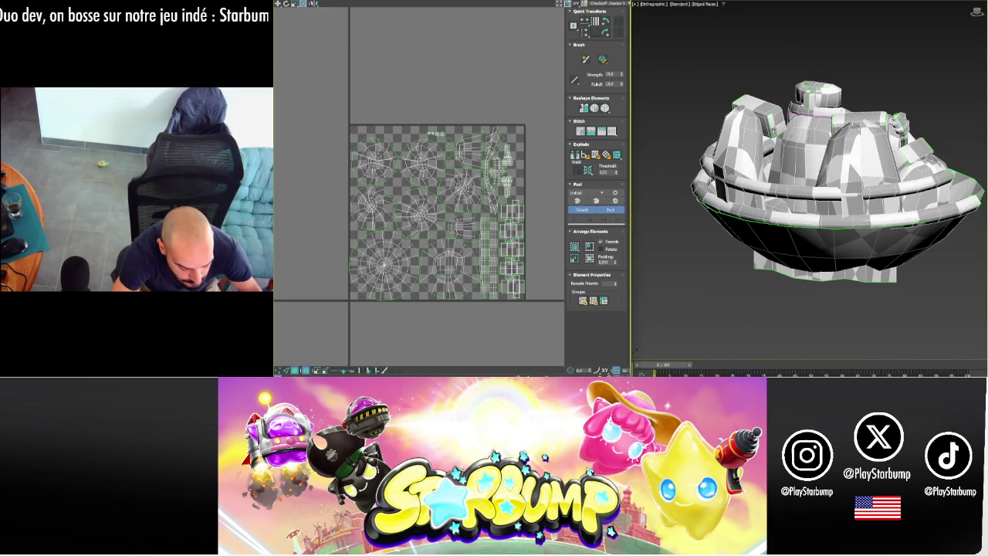
pyautogui.keyDown('alt'); pyautogui.moveTo(811, 147); pyautogui.dragTo(810, 185, button='middle'); pyautogui.keyUp('alt')
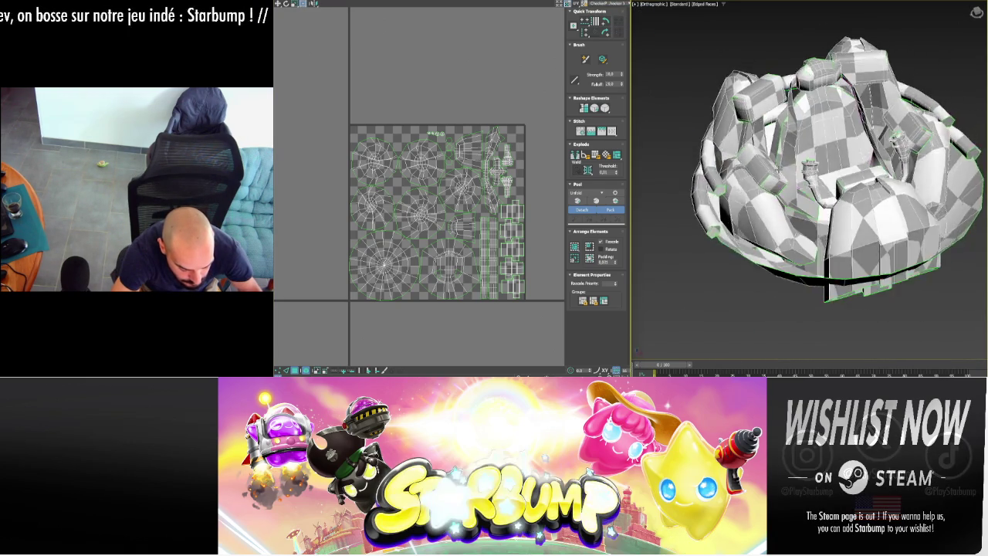
pyautogui.keyDown('alt'); pyautogui.moveTo(770, 165); pyautogui.dragTo(803, 185, button='middle'); pyautogui.keyUp('alt')
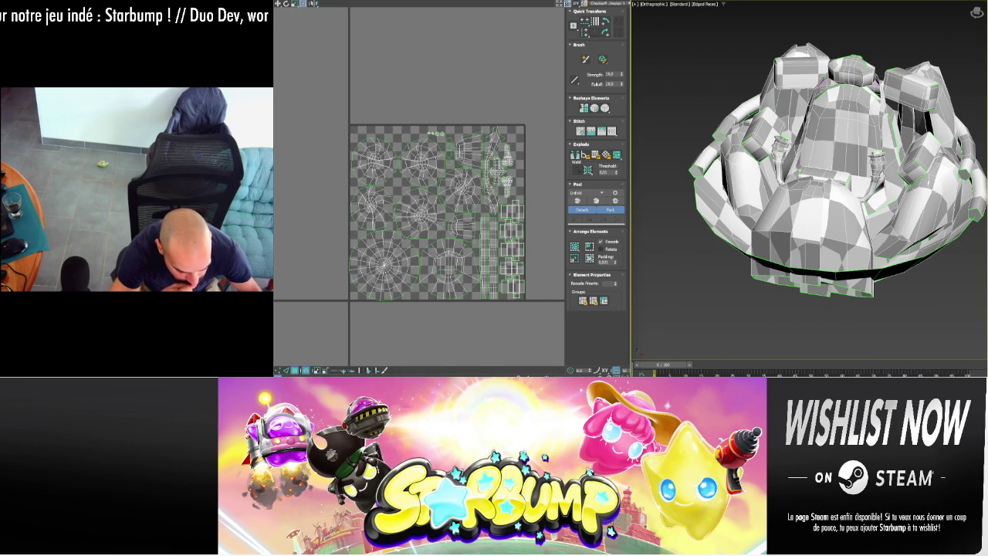
pyautogui.hotkey('alt', 'Tab')
pyautogui.hotkey('ctrl', 'x')
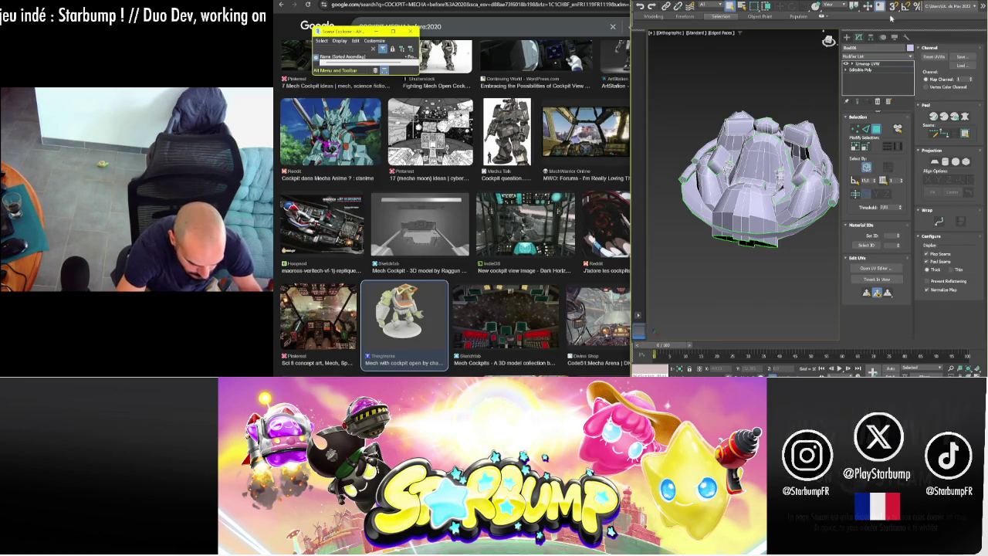
# - Maximize 3ds Max, Collapse All the cockpit's modifier stack, then return to Google Images
pyautogui.doubleClick(930, 6)
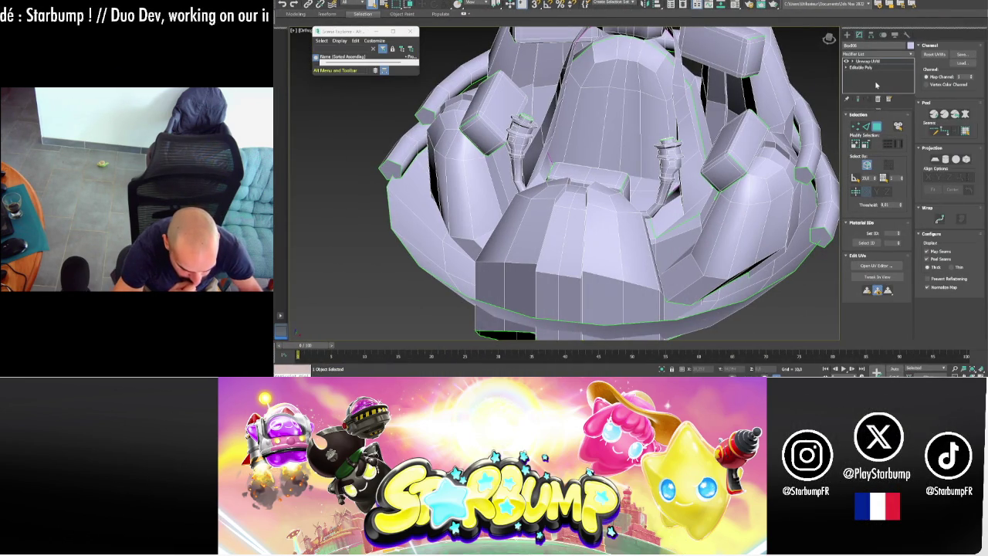
pyautogui.rightClick(876, 84)
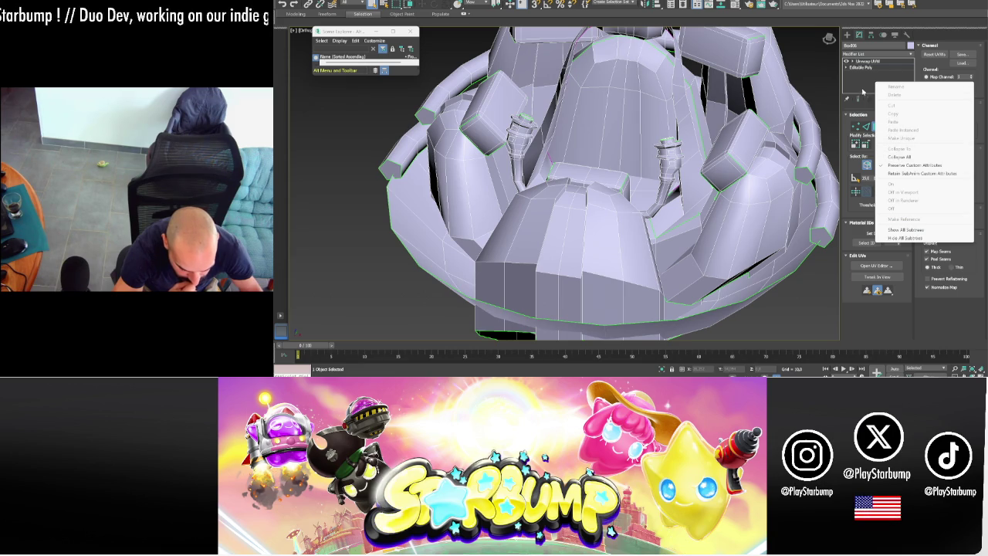
pyautogui.click(895, 157)
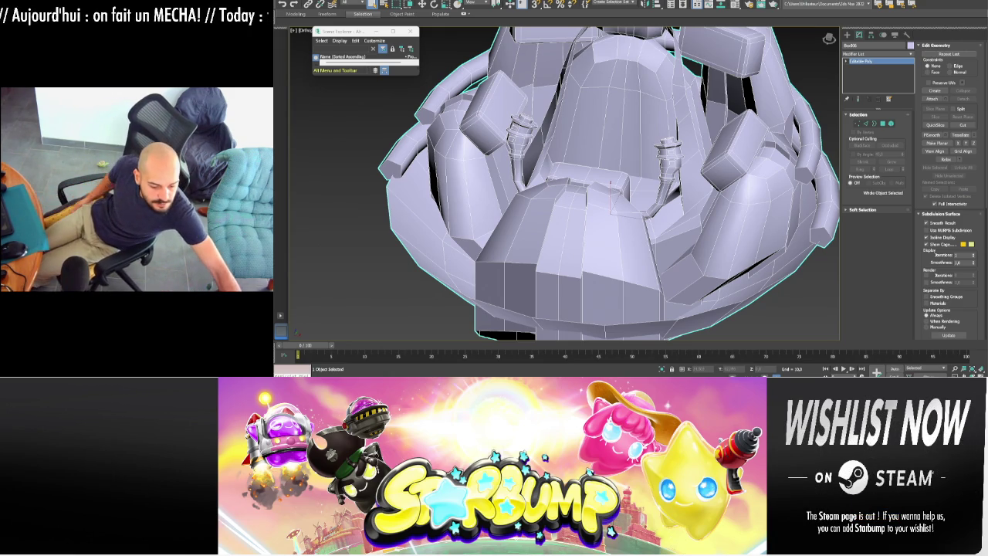
pyautogui.hotkey('alt', 'Tab')
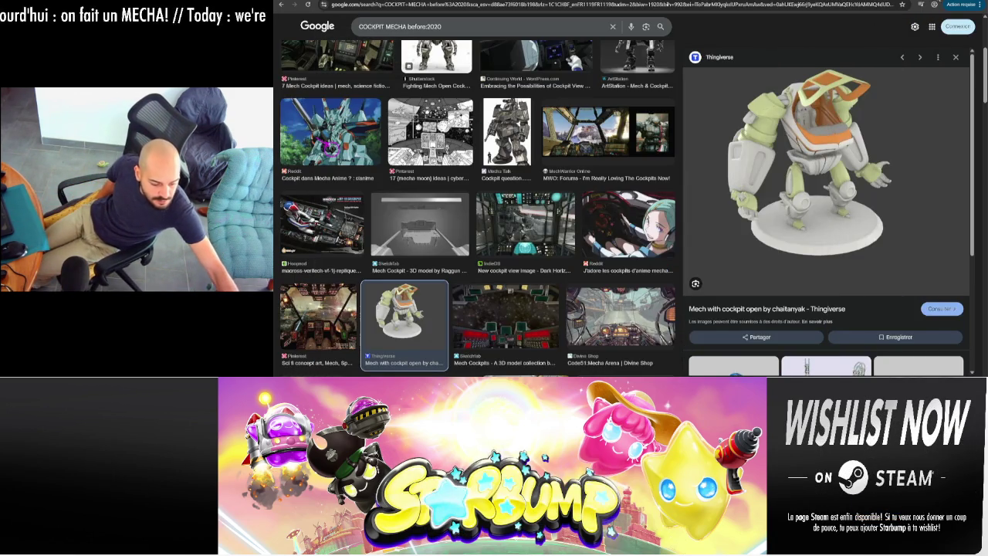
# - Back in 3ds Max, save the scene with File > Save and restore the window smaller
pyautogui.hotkey('alt', 'Tab')
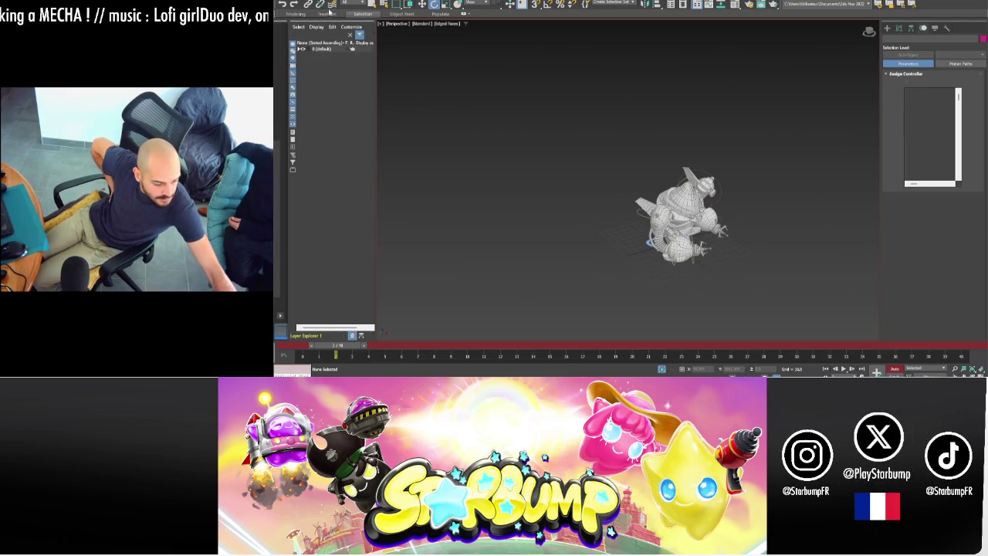
pyautogui.click(285, 2)
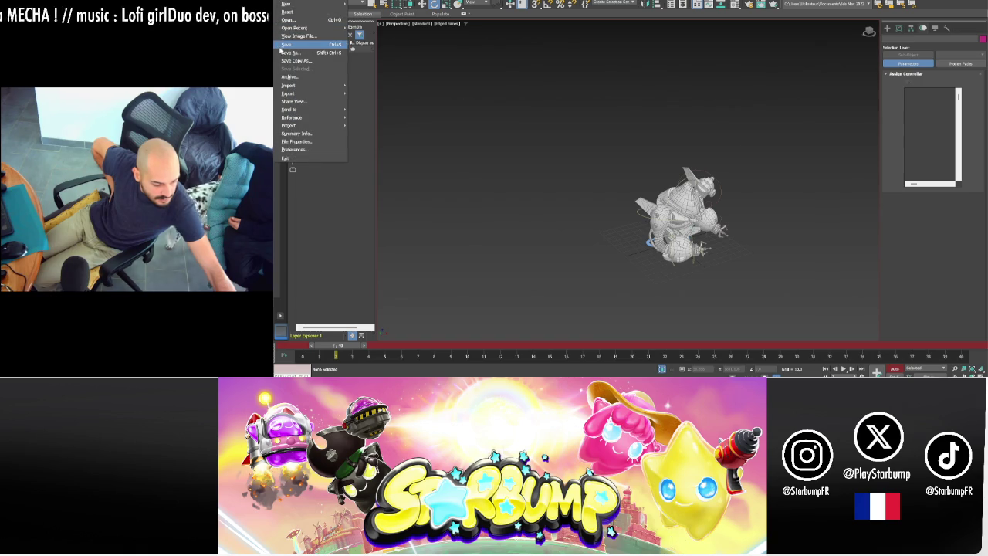
pyautogui.click(280, 46)
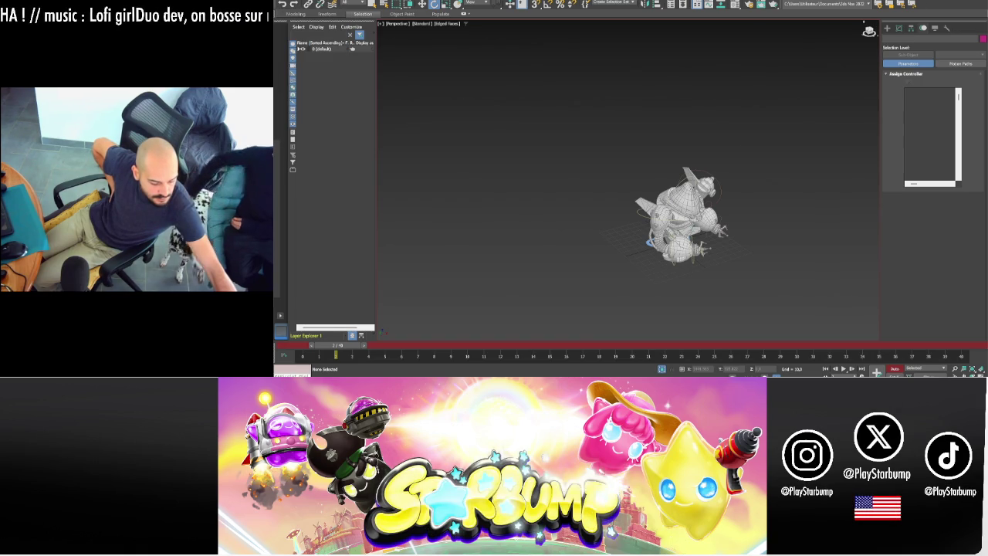
pyautogui.moveTo(849, 2); pyautogui.dragTo(729, 260)
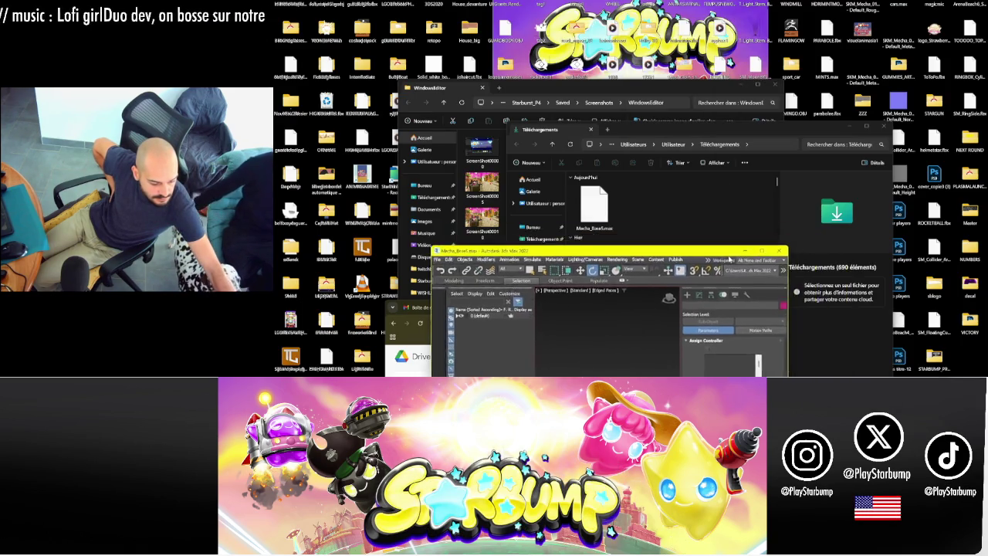
# - Minimize 3ds Max, select Mecha_Base5.max in Téléchargements, and bring the Google Drive window forward
pyautogui.doubleClick(730, 260)
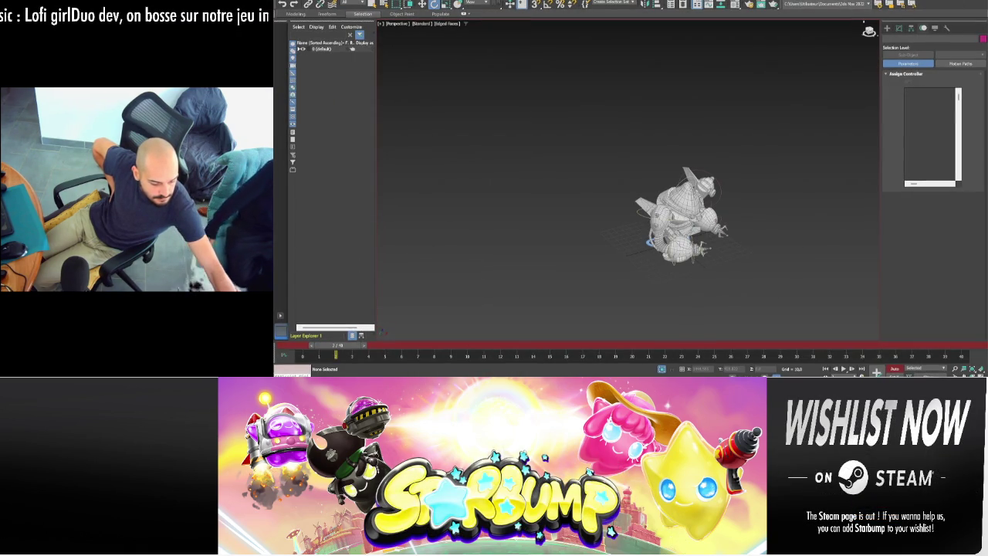
pyautogui.click(481, 374)
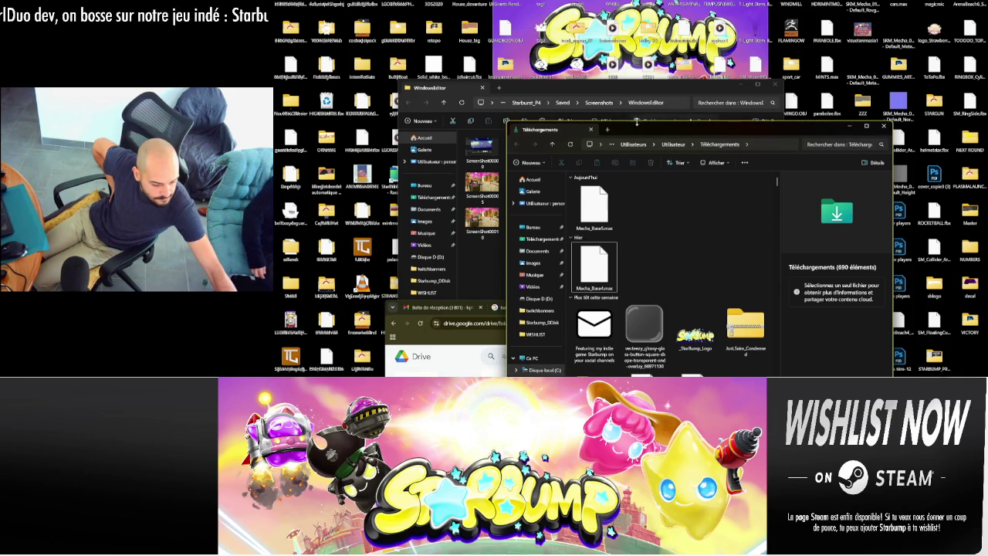
pyautogui.moveTo(631, 135); pyautogui.dragTo(652, 69)
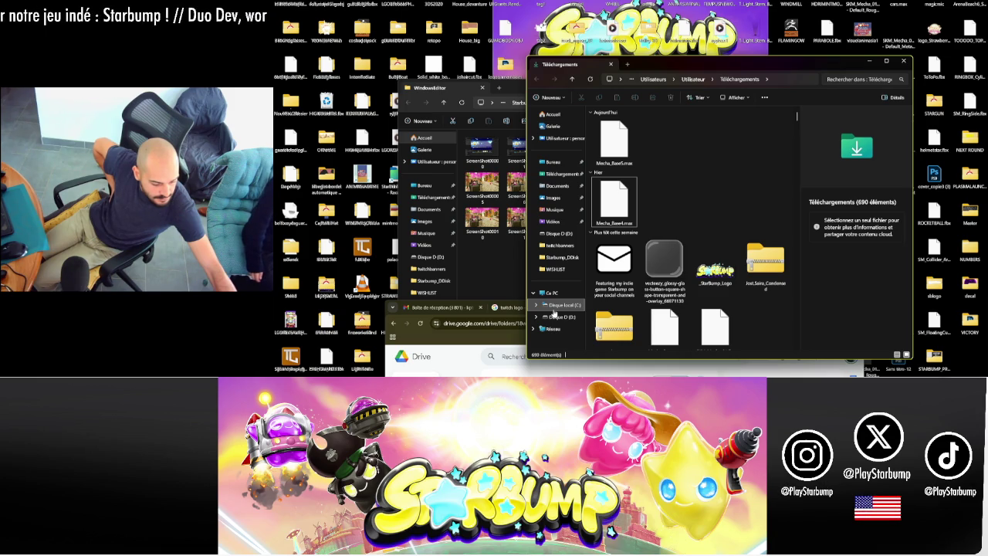
pyautogui.click(614, 141)
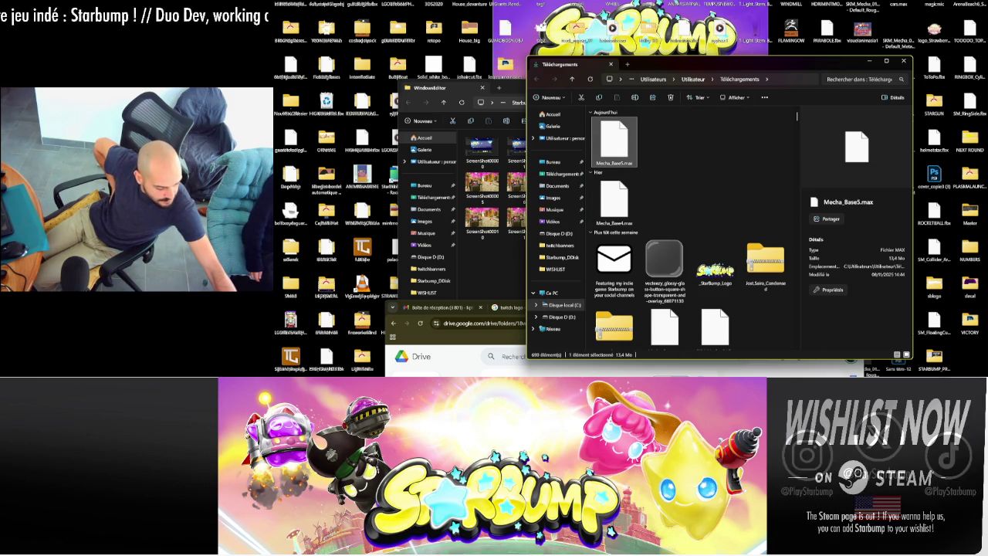
pyautogui.click(470, 354)
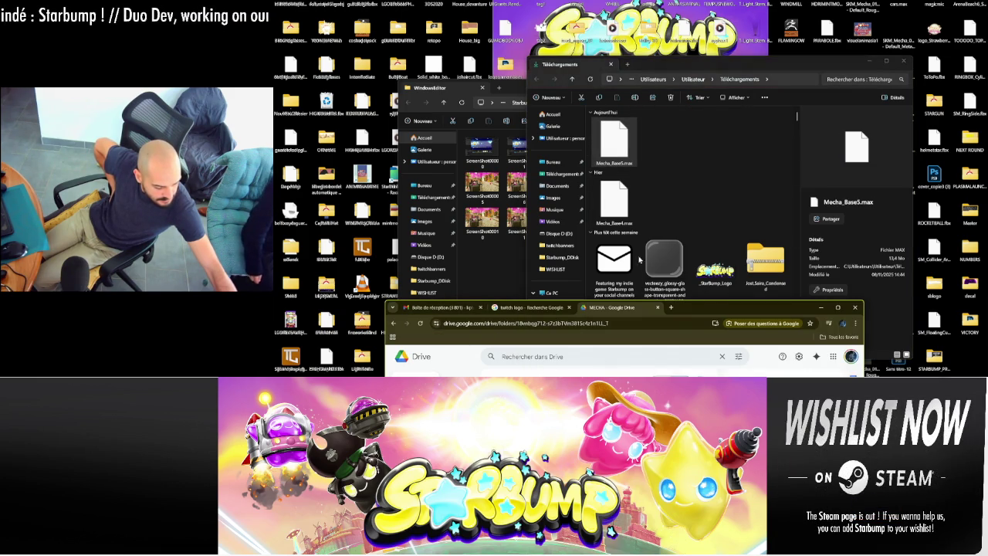
# - Drag Mecha_Base5.max onto the Drive MECHA folder and confirm 'Remplacer le fichier existant'
pyautogui.moveTo(700, 309)
pyautogui.mouseDown()
pyautogui.moveTo(710, 66)
pyautogui.moveTo(592, 13)
pyautogui.mouseUp()
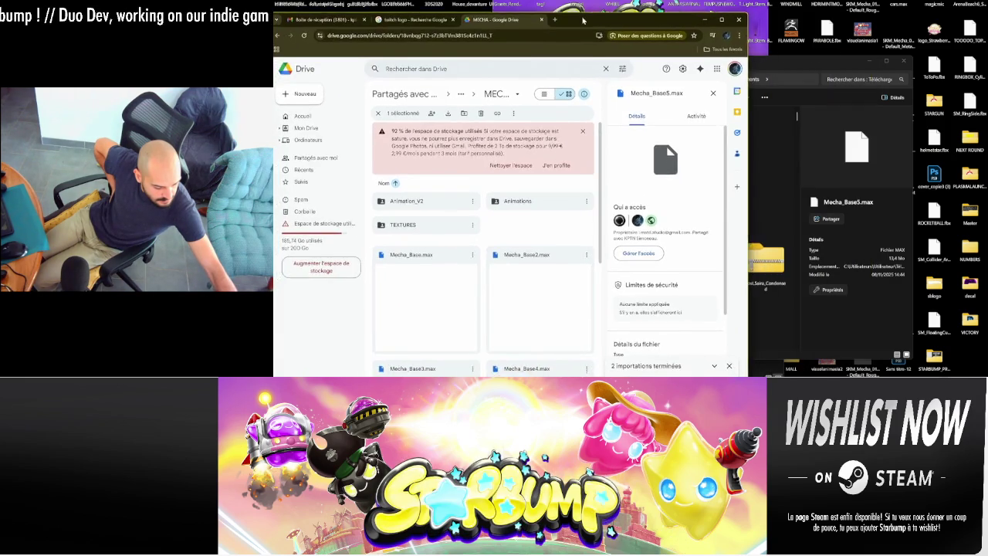
pyautogui.scroll(-1, 499, 246)
pyautogui.hotkey('alt', 'Tab')
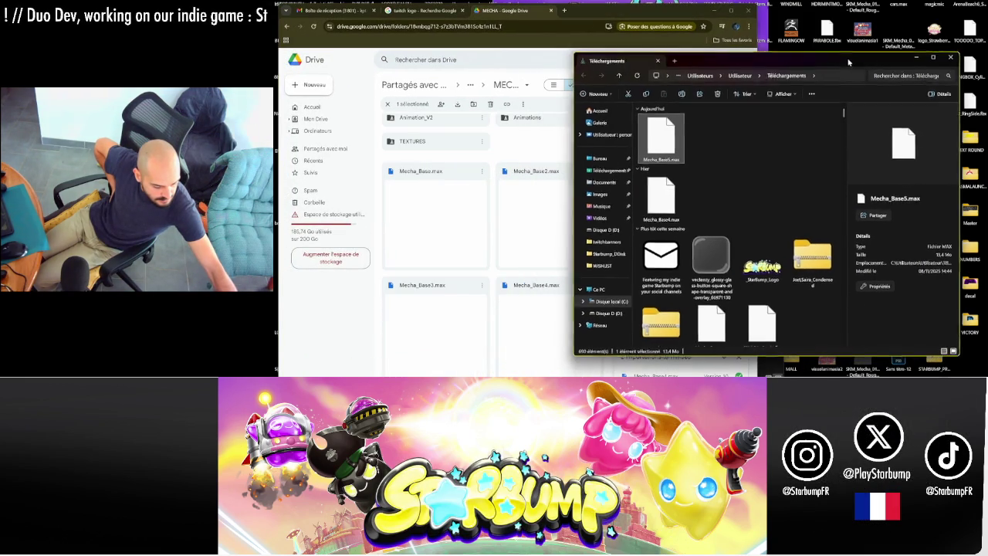
pyautogui.scroll(-3, 494, 258)
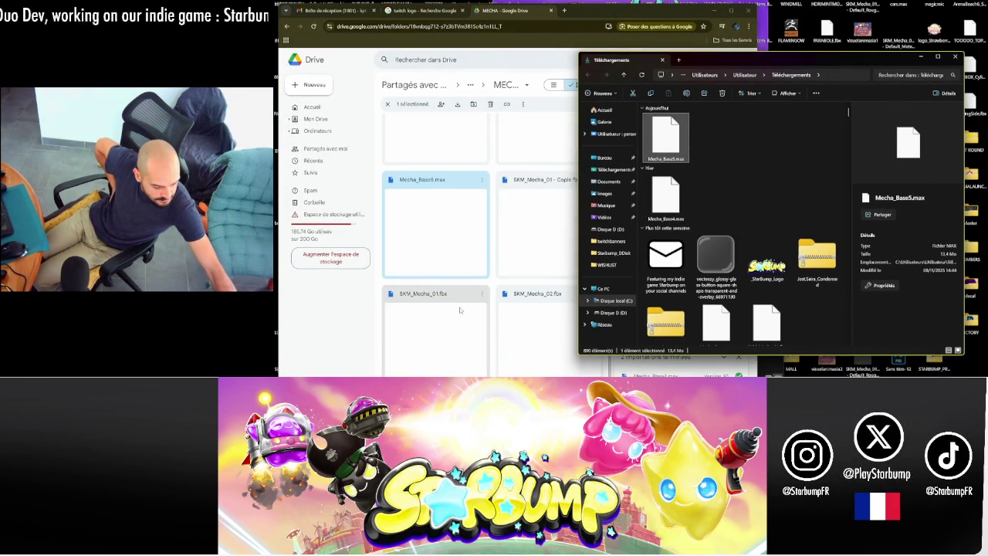
pyautogui.moveTo(666, 139); pyautogui.dragTo(455, 248)
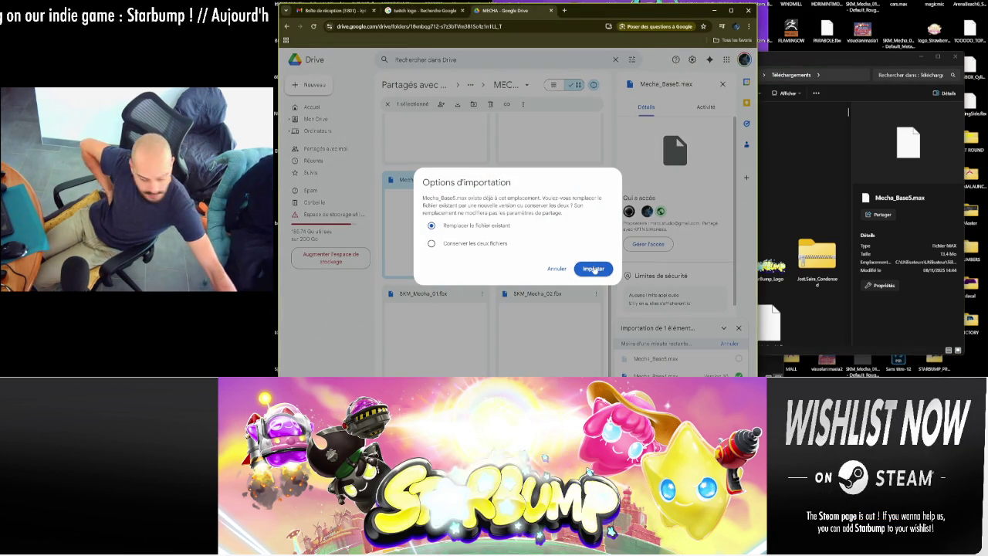
pyautogui.click(593, 268)
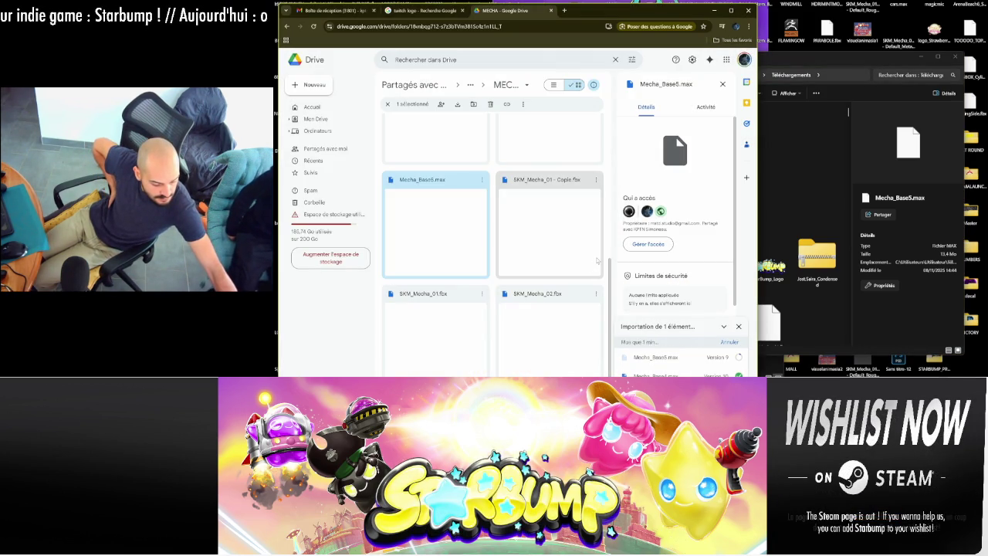
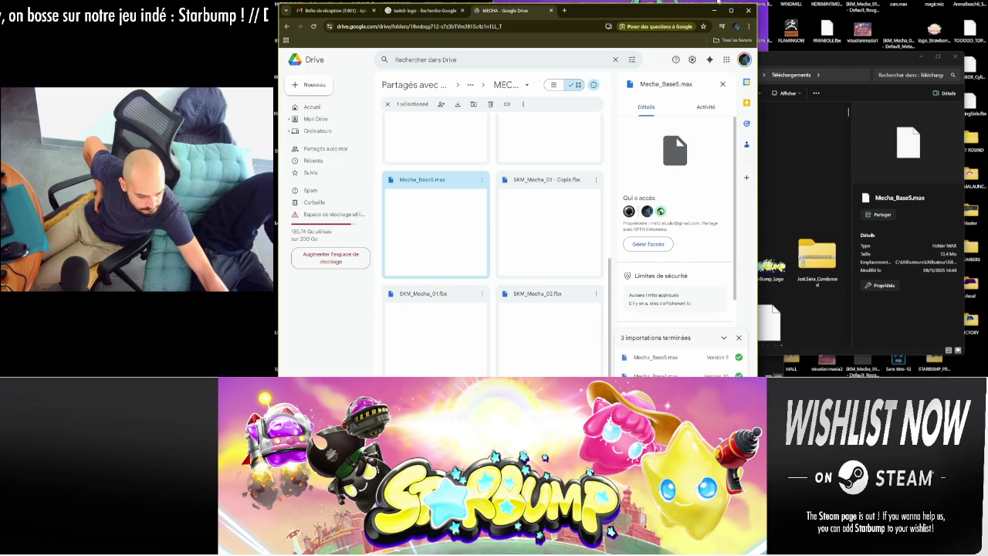
# - Minimize the Google Drive browser and return to 3ds Max showing the mech model
pyautogui.click(715, 10)
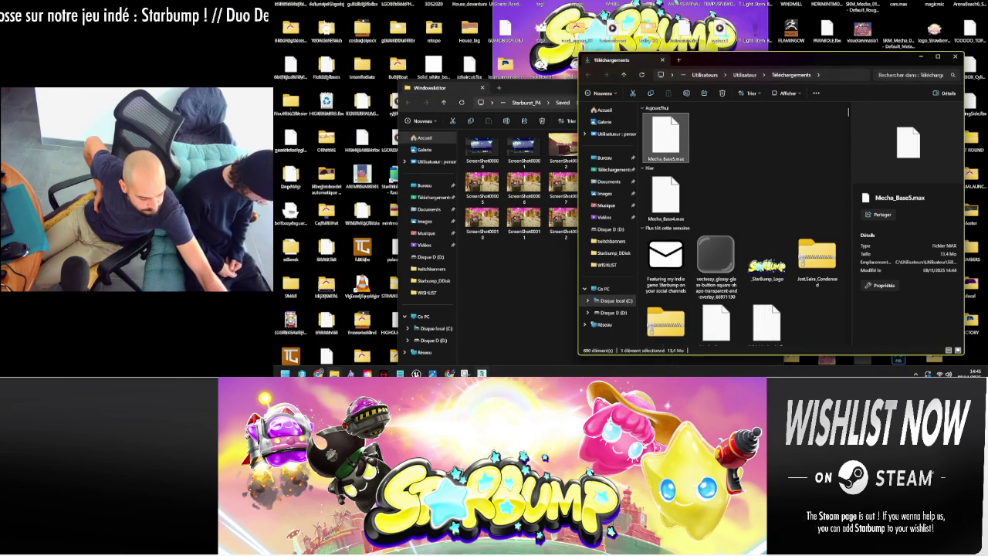
pyautogui.hotkey('alt', 'Tab')
pyautogui.scroll(-5, 569, 226)
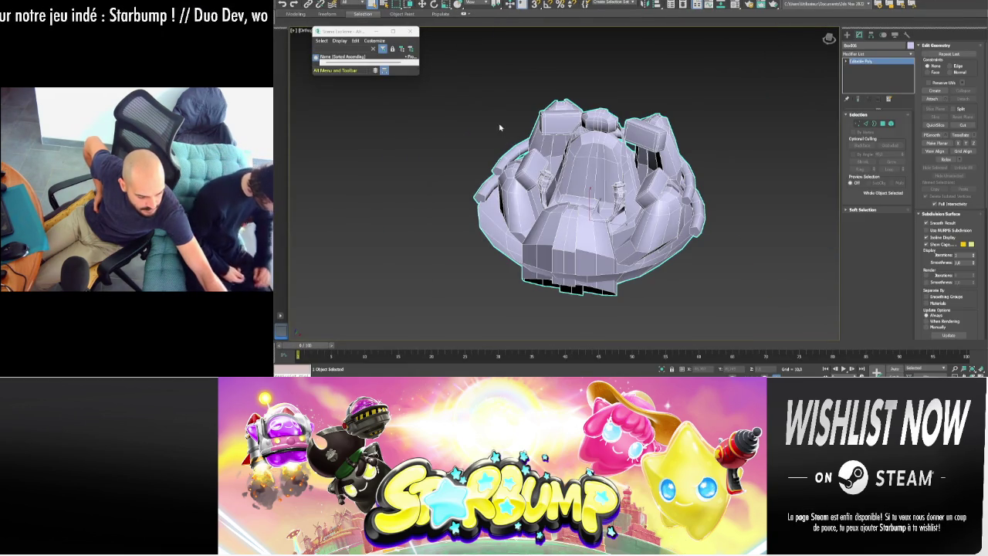
# - Dock the Scene Explorer beside the viewport and expand layer 0 to list its objects
pyautogui.click(413, 31)
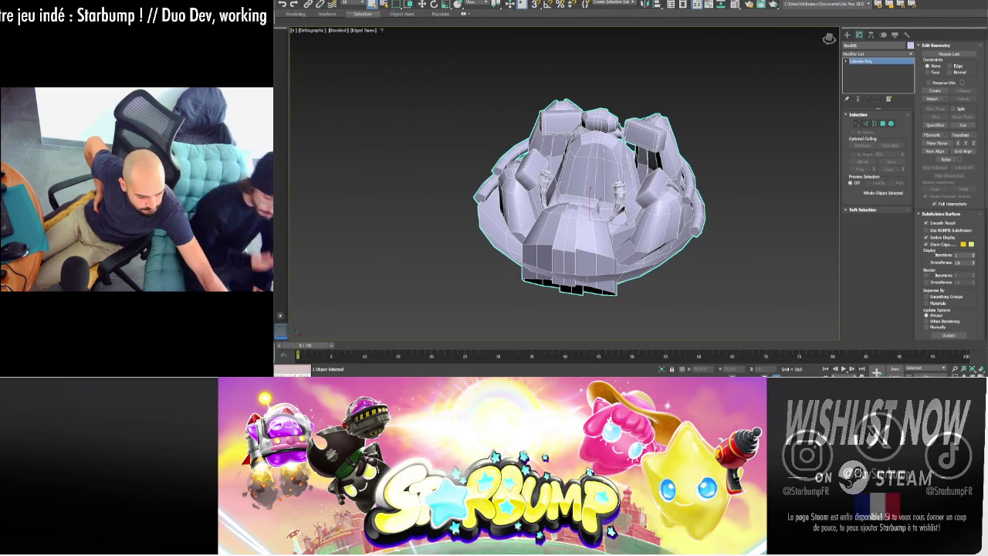
pyautogui.click(683, 4)
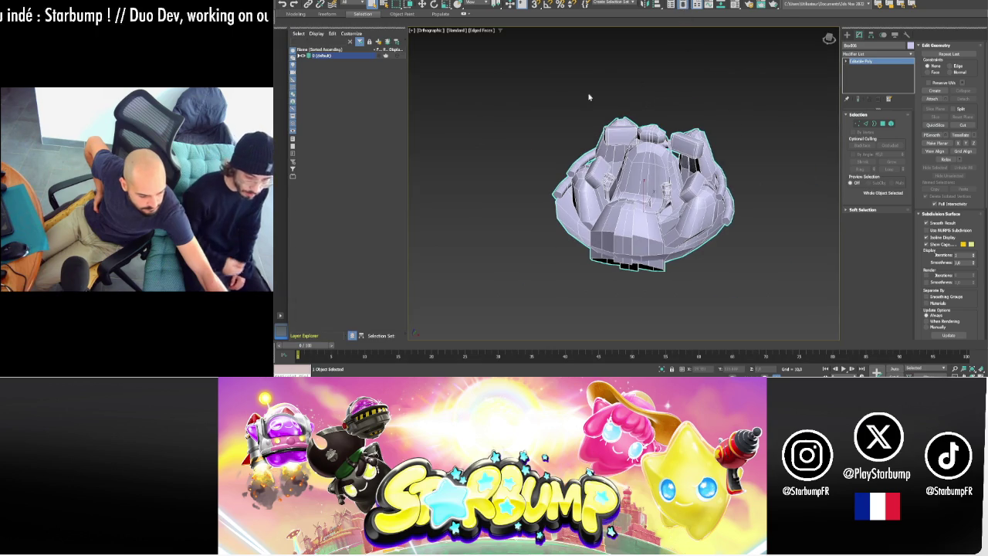
pyautogui.click(300, 57)
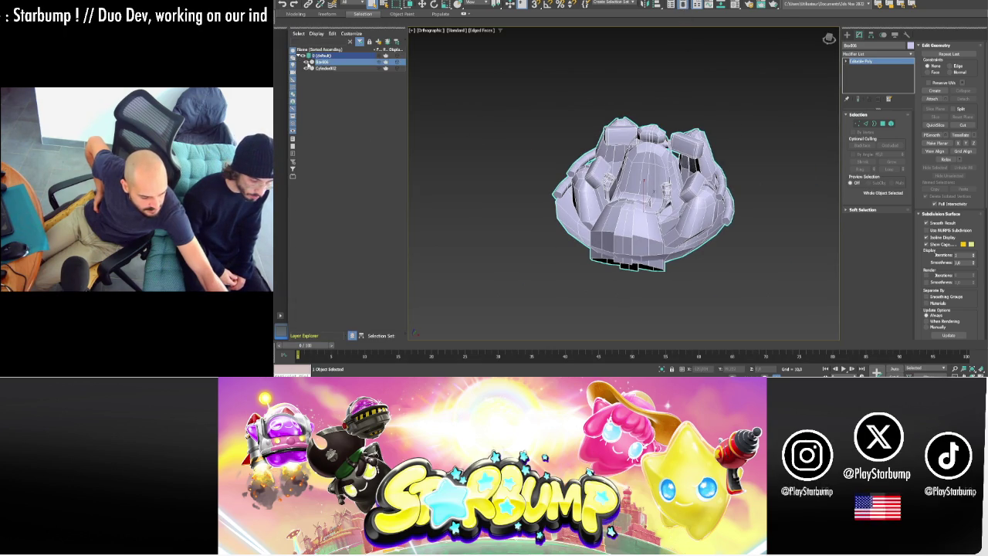
pyautogui.click(310, 61)
pyautogui.click(309, 62)
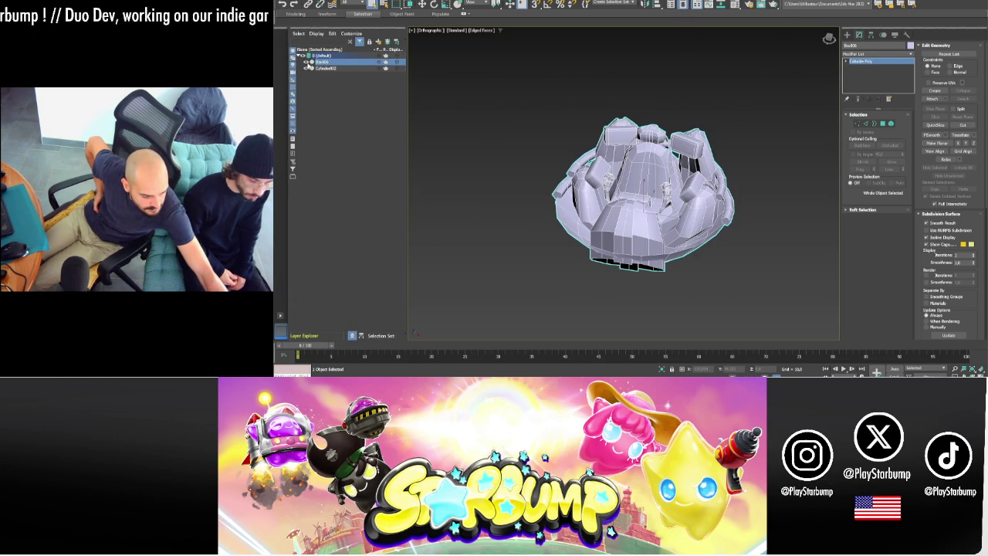
# - Hide Cylinder002 and switch Box006 to Polygon editing mode
pyautogui.click(320, 69)
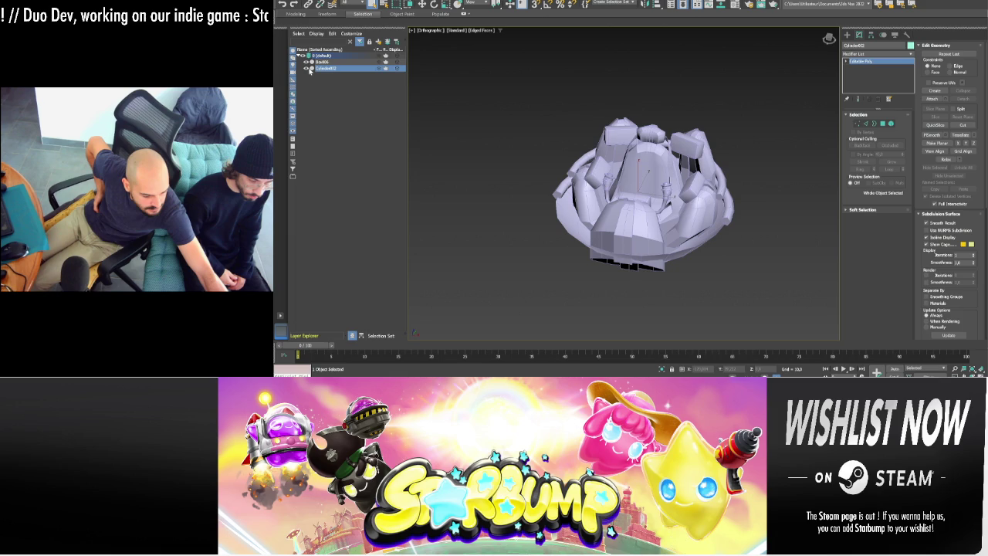
pyautogui.click(307, 63)
pyautogui.click(306, 62)
pyautogui.click(306, 62)
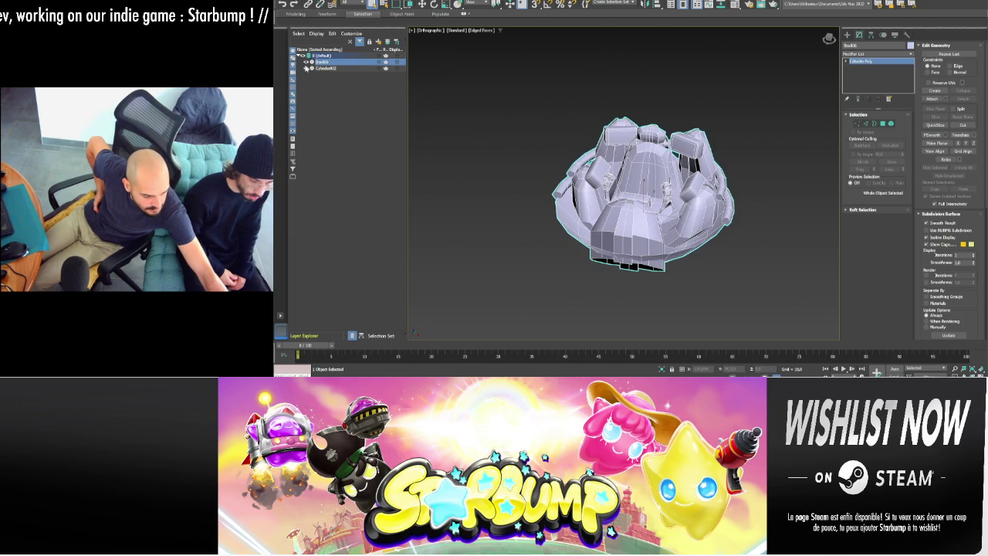
pyautogui.click(307, 68)
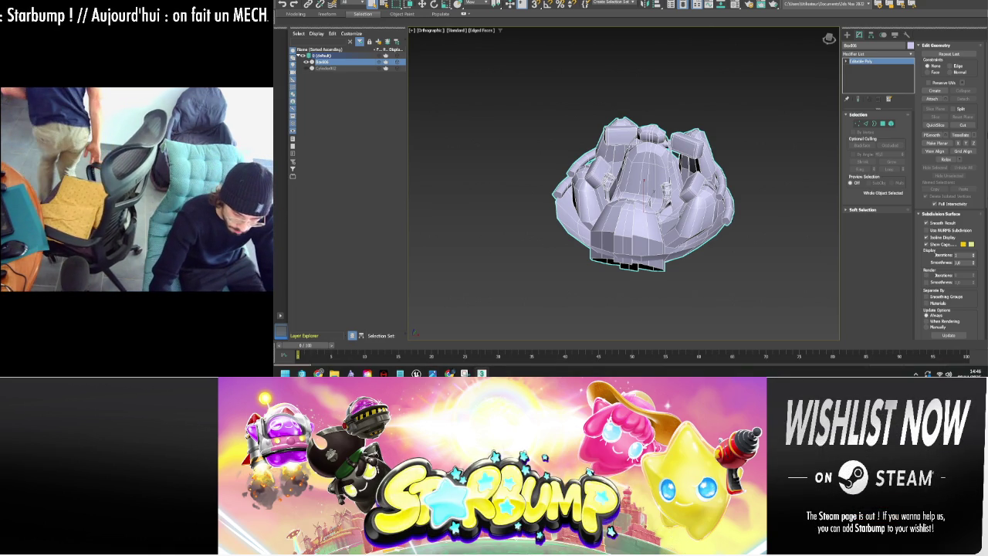
pyautogui.press('4')
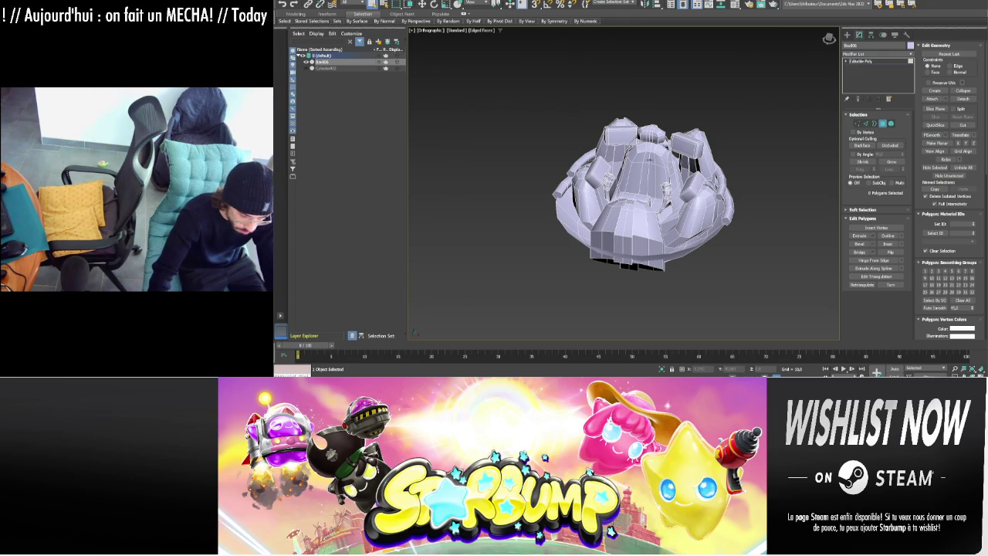
# - Select the panel polygons on the left, top, right and upper-left boxes, then bring up the Material Editor
pyautogui.scroll(4, 598, 176)
pyautogui.click(565, 181)
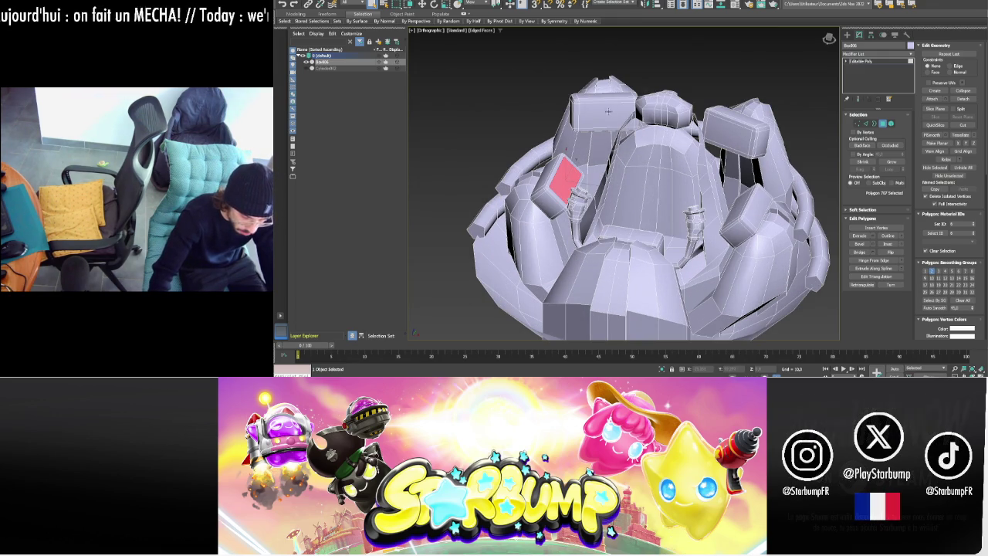
pyautogui.keyDown('ctrl'); pyautogui.click(607, 112); pyautogui.keyUp('ctrl')
pyautogui.keyDown('ctrl'); pyautogui.click(737, 138); pyautogui.keyUp('ctrl')
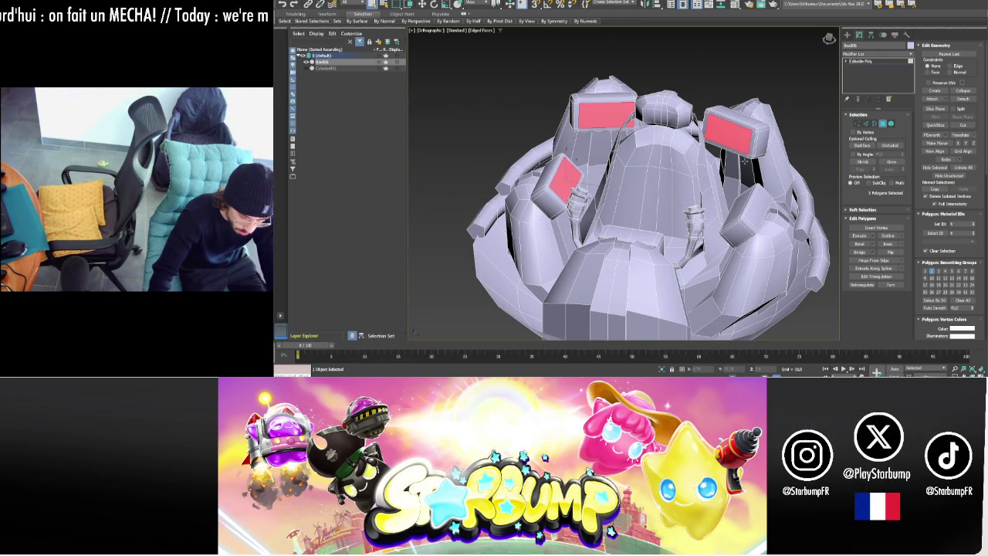
pyautogui.moveTo(744, 160)
pyautogui.keyDown('alt'); pyautogui.mouseDown(button='middle')
pyautogui.moveTo(556, 180)
pyautogui.moveTo(587, 232)
pyautogui.mouseUp(button='middle'); pyautogui.keyUp('alt')
pyautogui.keyDown('ctrl'); pyautogui.click(631, 133); pyautogui.keyUp('ctrl')
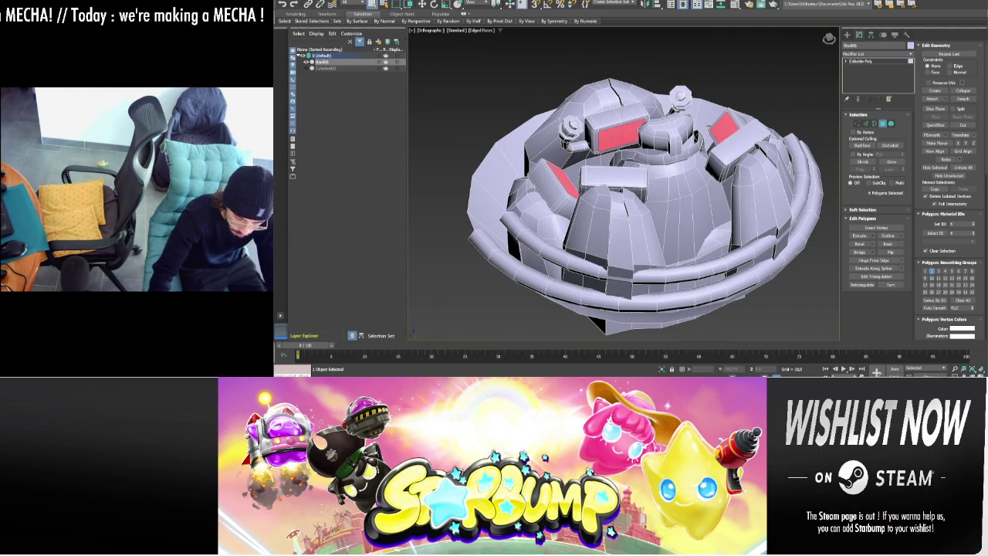
pyautogui.press('m')
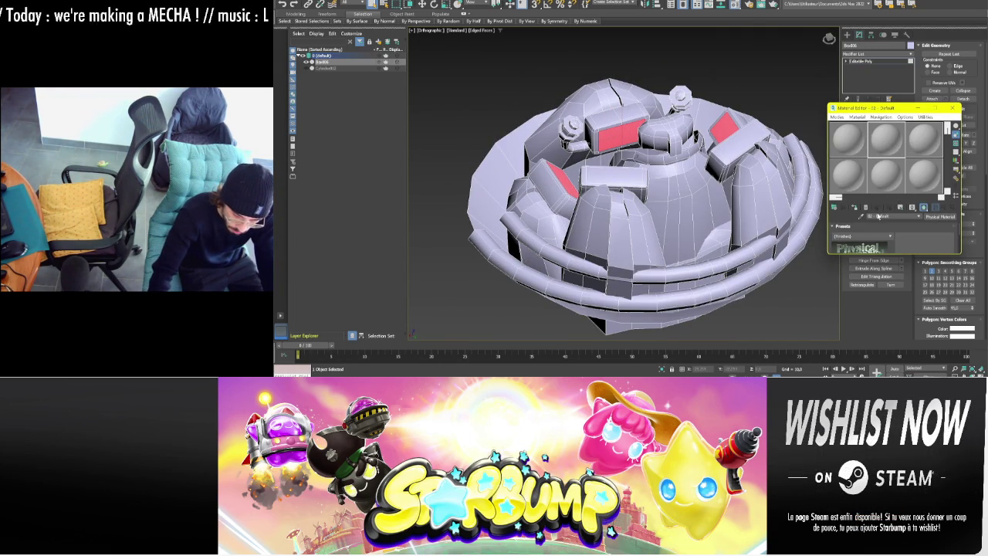
# - Set the material's Base Color to red
pyautogui.scroll(-1, 850, 224)
pyautogui.scroll(-1, 859, 230)
pyautogui.scroll(-1, 865, 230)
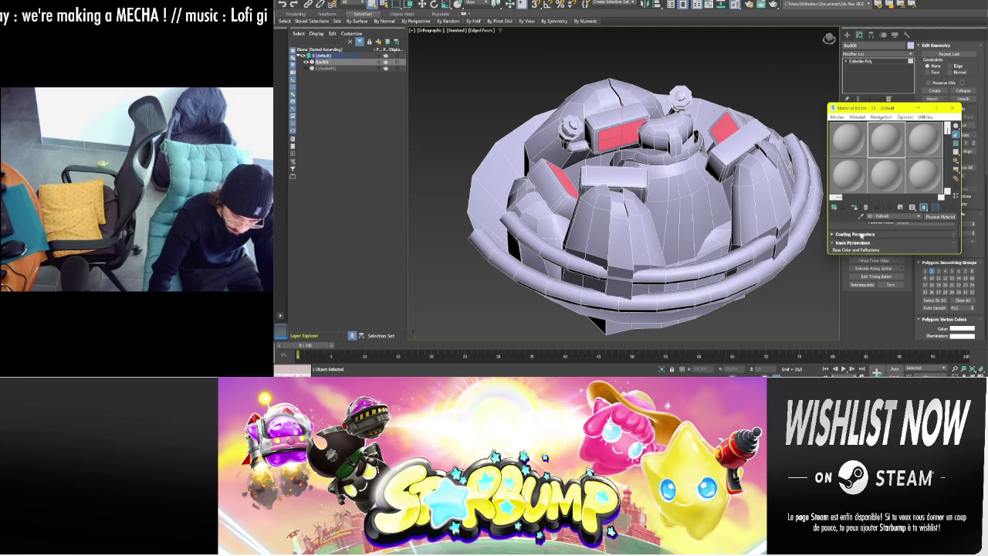
pyautogui.click(874, 231)
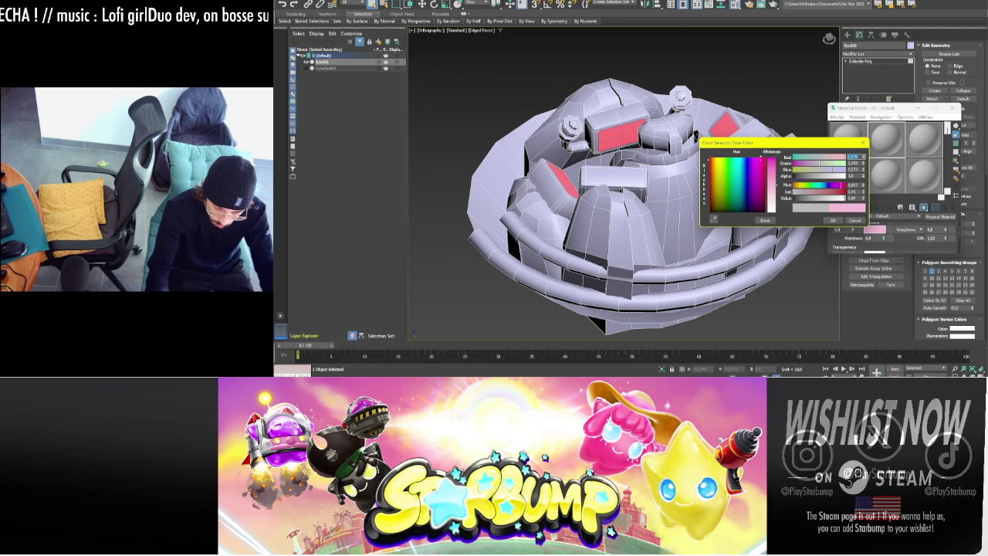
pyautogui.click(765, 161)
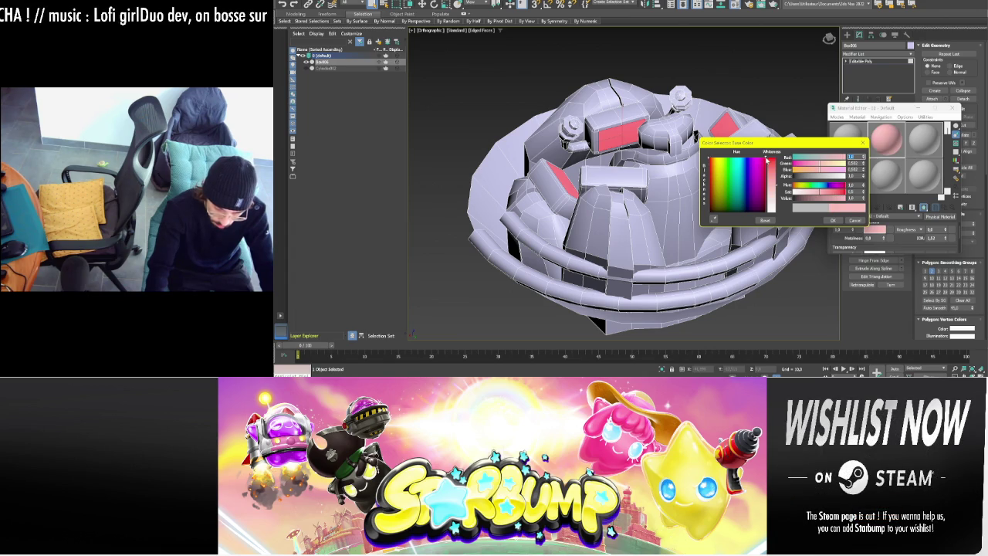
pyautogui.click(833, 221)
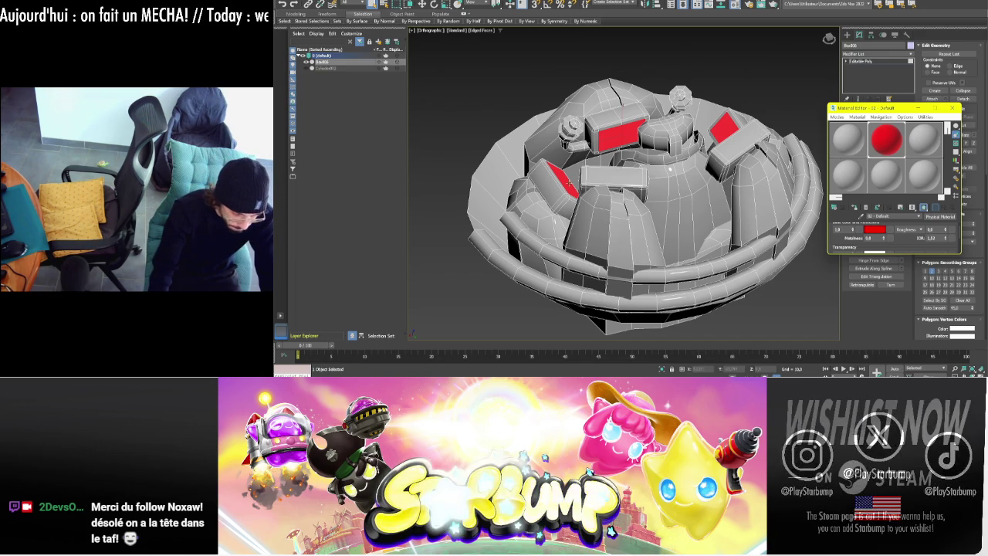
# - Assign the red material to the selected panel faces and close the Material Editor
pyautogui.click(782, 68)
pyautogui.click(953, 108)
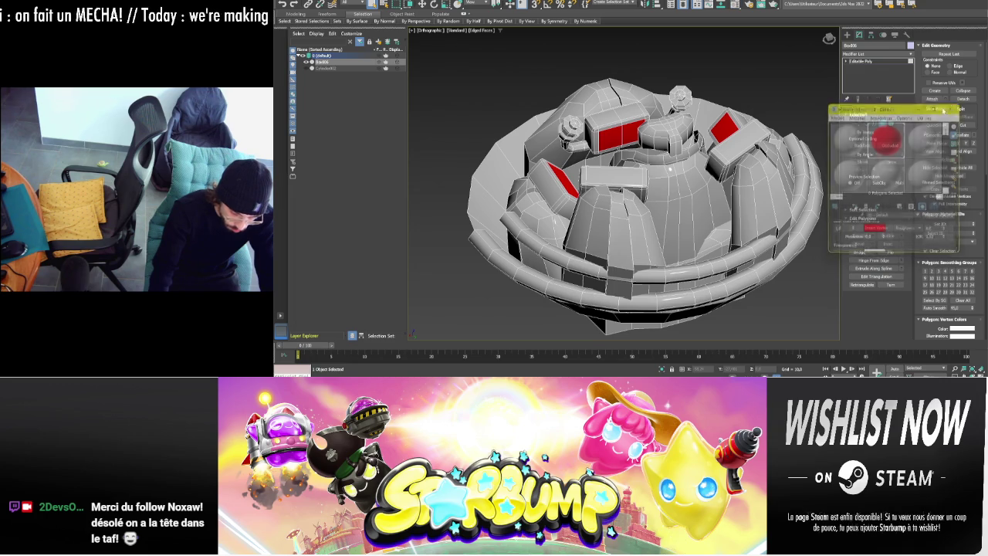
pyautogui.moveTo(679, 186)
pyautogui.keyDown('alt'); pyautogui.mouseDown(button='middle')
pyautogui.moveTo(746, 205)
pyautogui.moveTo(758, 164)
pyautogui.moveTo(746, 159)
pyautogui.moveTo(752, 166)
pyautogui.mouseUp(button='middle'); pyautogui.keyUp('alt')
pyautogui.hotkey('alt', 'f')
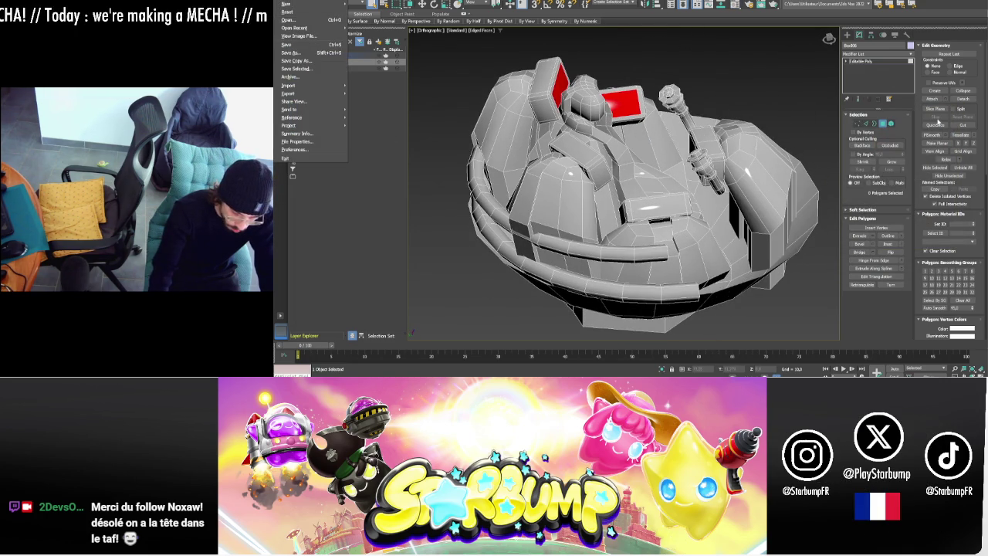
# - Leave polygon mode and select the whole mech object with the Move tool
pyautogui.press('Escape')
pyautogui.click(847, 35)
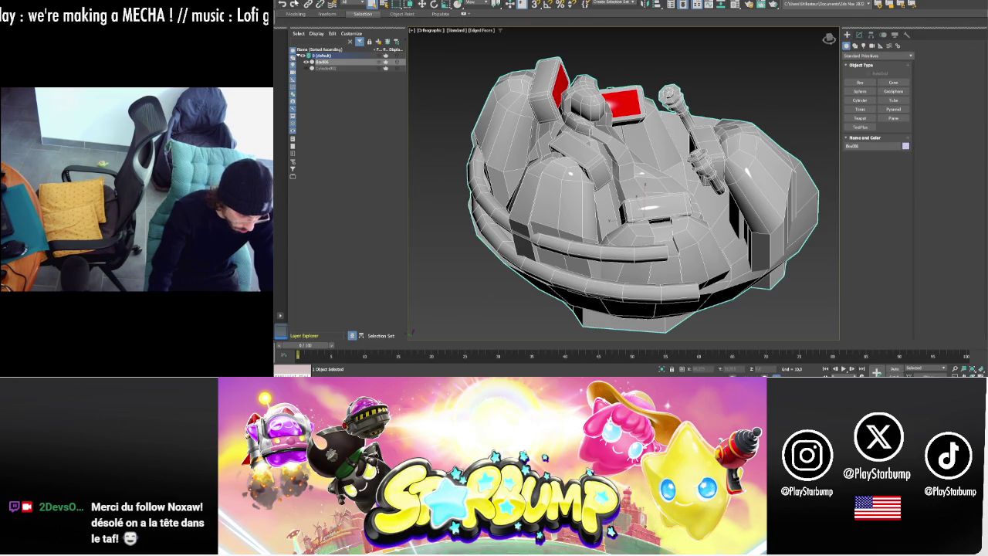
pyautogui.press('w')
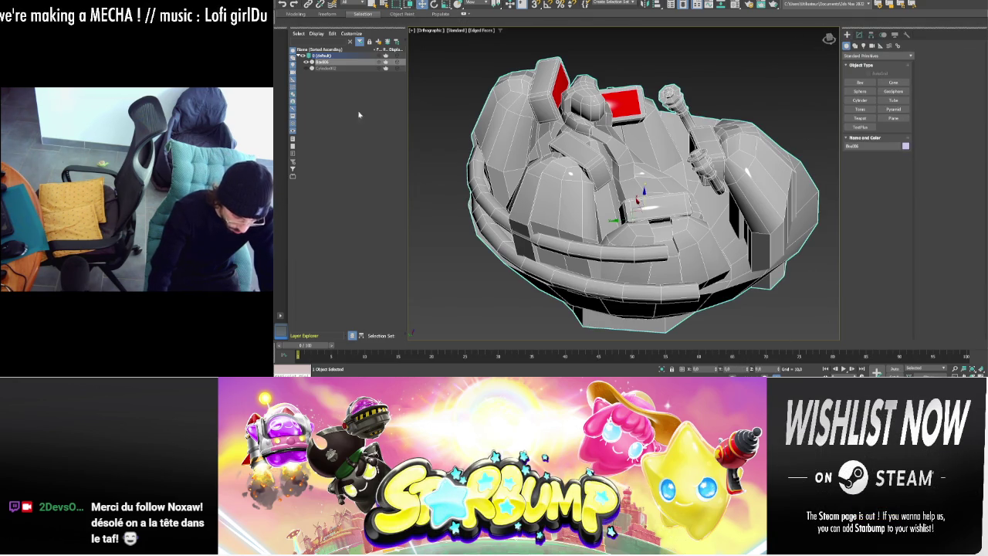
# - Start an Export Selected of the mech and create a new Cockpit folder for it
pyautogui.hotkey('alt', 'f')
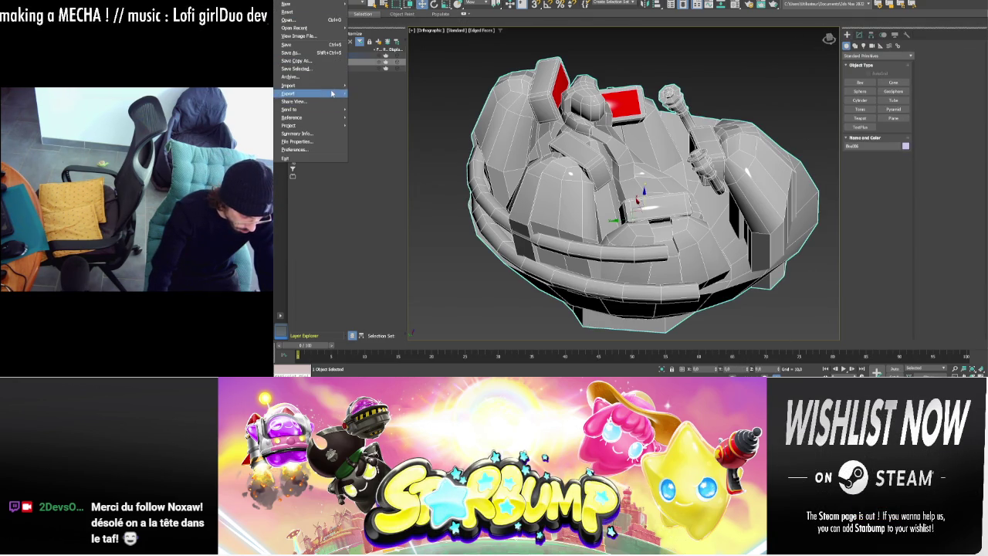
pyautogui.moveTo(309, 93)
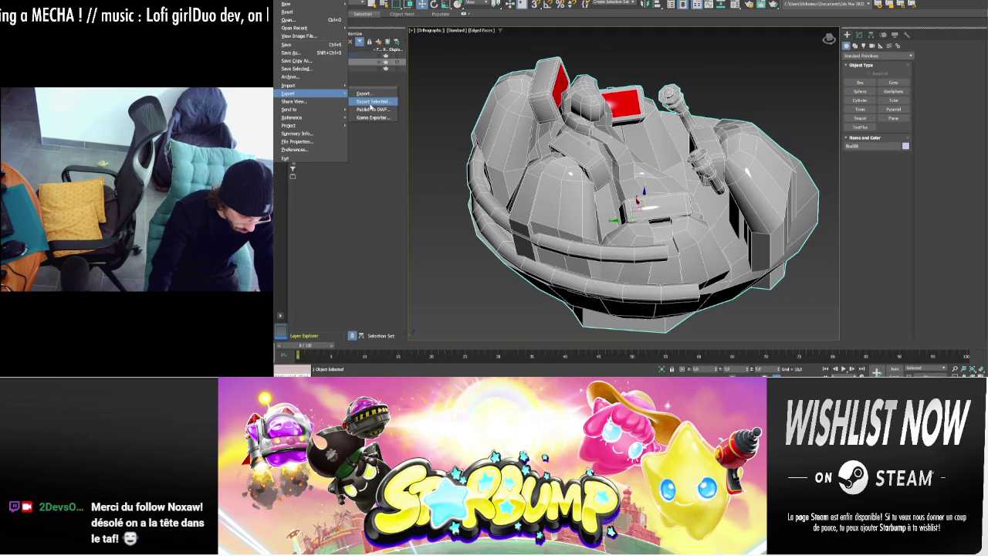
pyautogui.click(371, 101)
pyautogui.rightClick(389, 130)
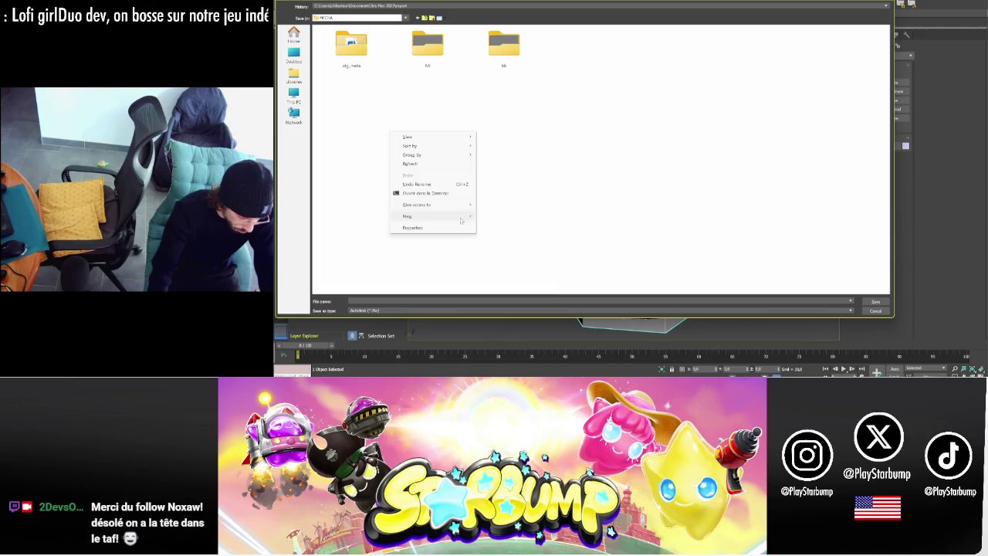
pyautogui.click(502, 219)
pyautogui.write('ic')
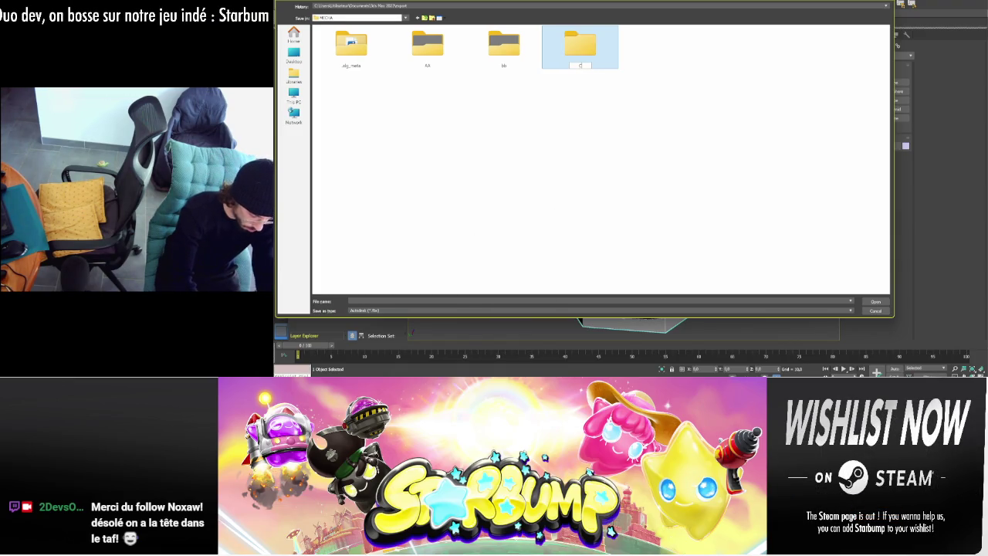
pyautogui.write('Cockpit')
pyautogui.press('Return')
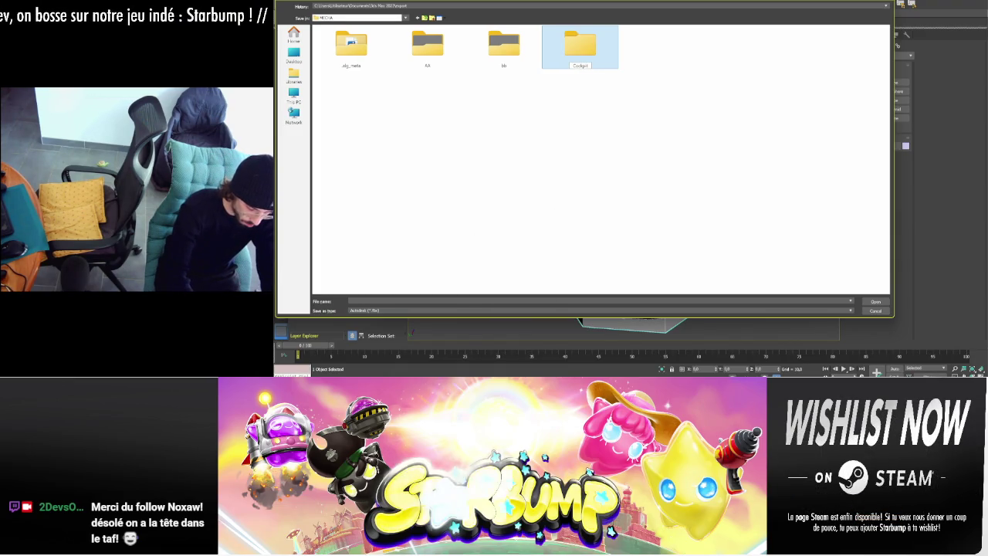
pyautogui.press('Return')
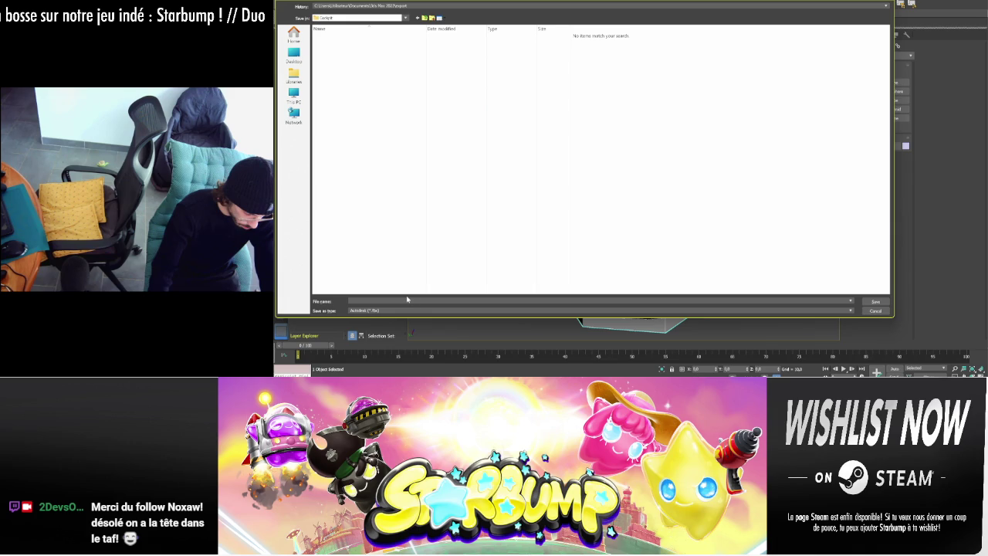
# - Save the export as cockpit FBX in the Cockpit folder with default export options
pyautogui.write('cockpit')
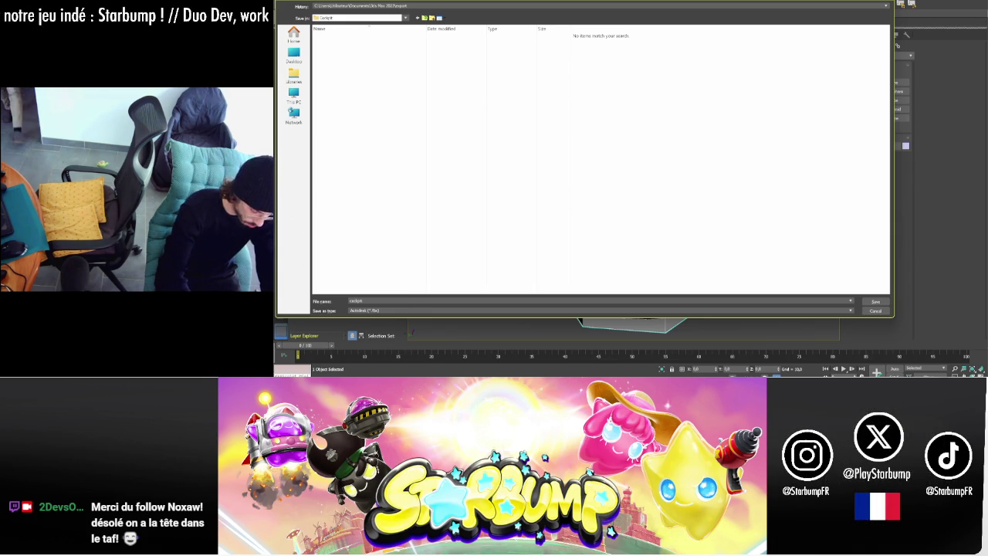
pyautogui.press('Return')
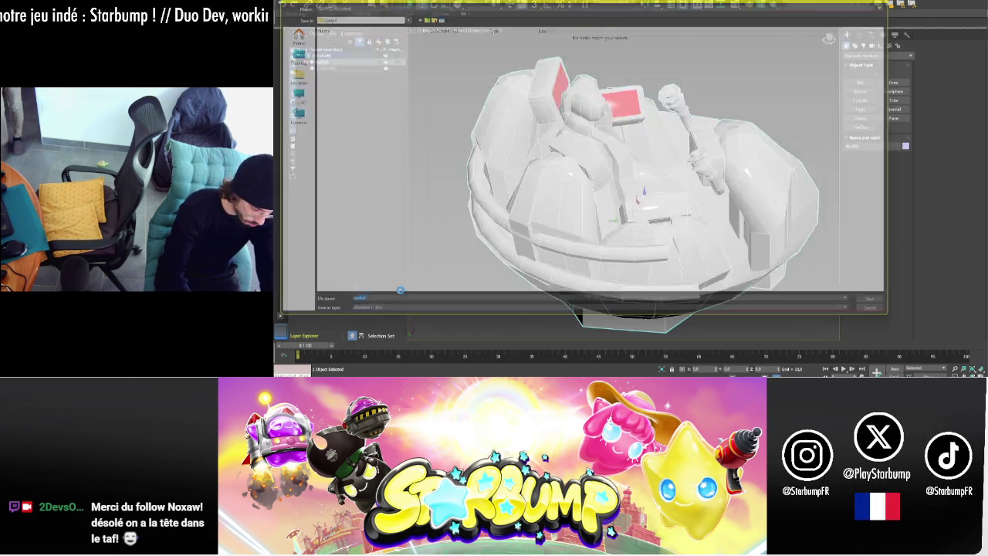
pyautogui.press('Return')
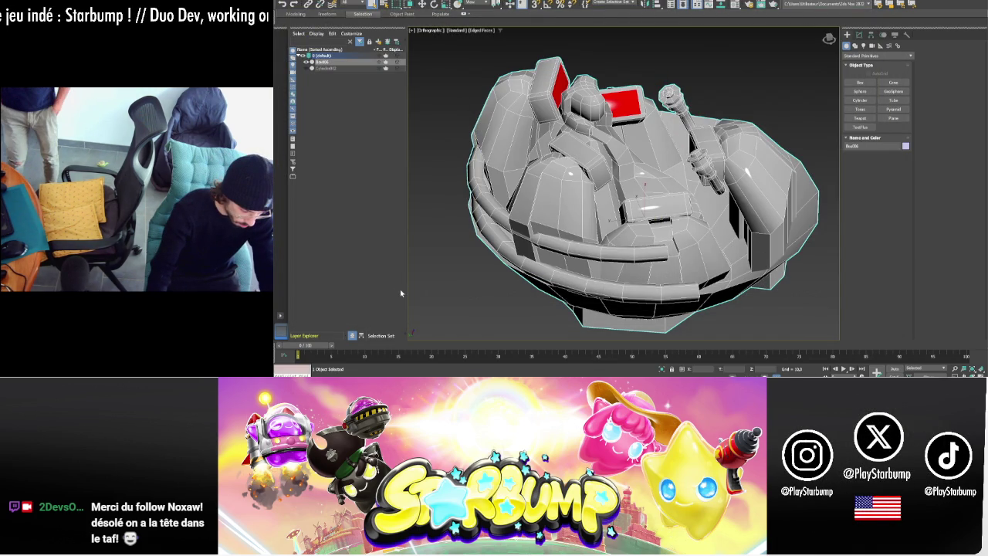
pyautogui.press('super')
# - Launch Substance Painter from search and dismiss the Configuration Issues and Welcome dialogs
pyautogui.write('substance Painter')
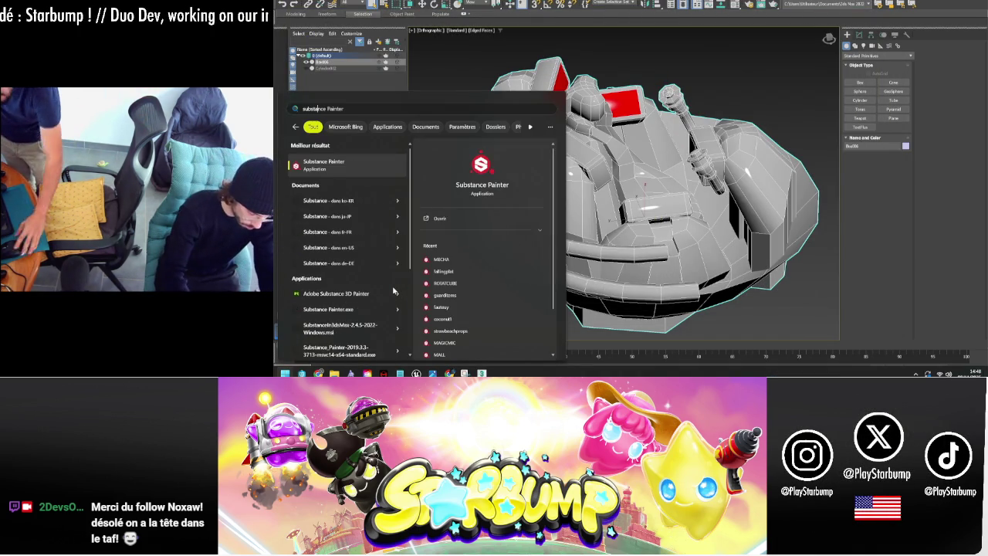
pyautogui.click(394, 293)
pyautogui.click(859, 82)
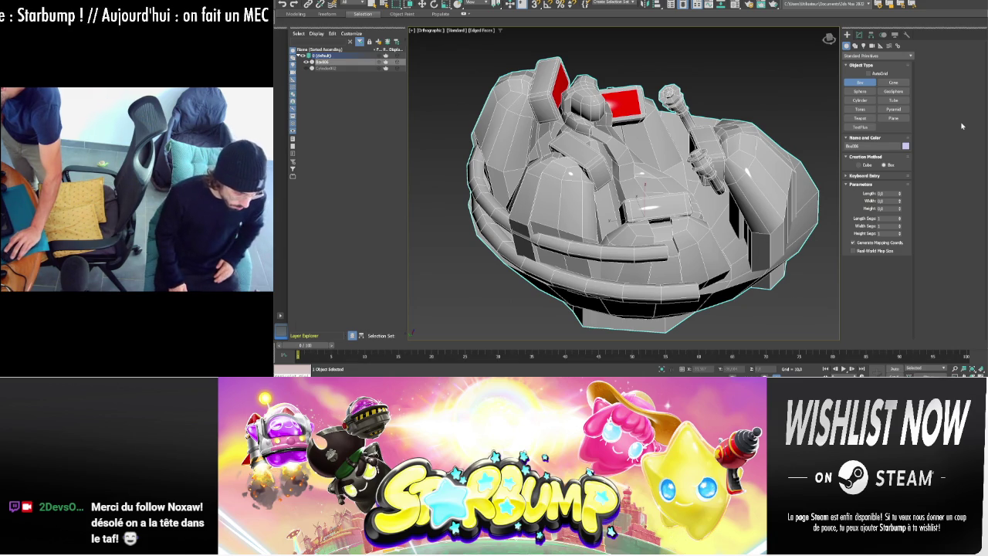
pyautogui.click(494, 346)
pyautogui.click(736, 224)
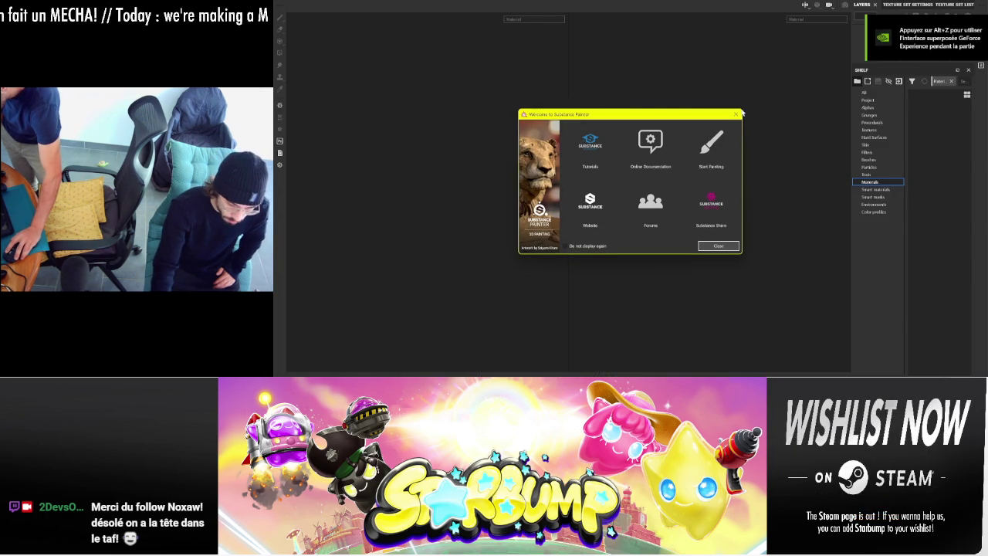
pyautogui.click(736, 114)
pyautogui.click(283, 4)
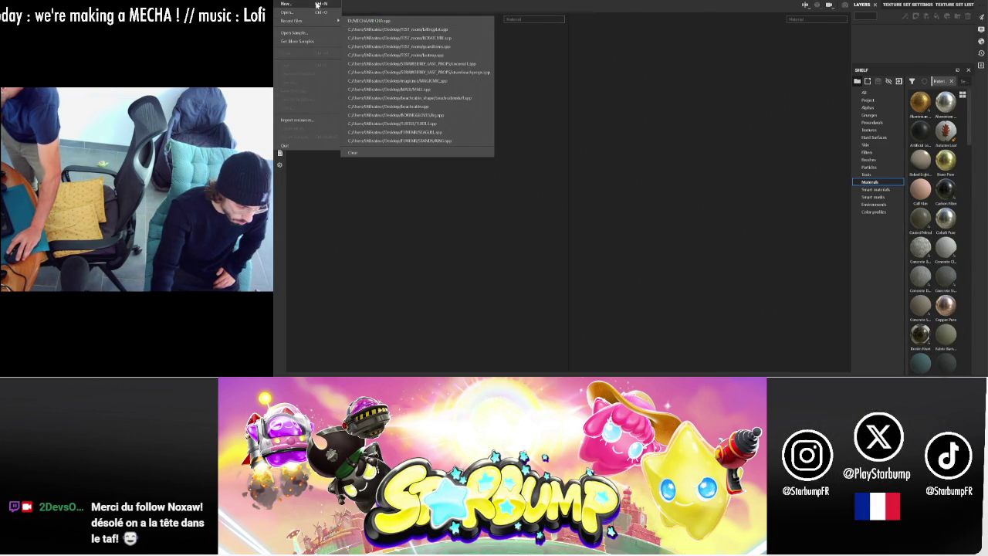
# - Create a new project using D:\MECHA\Cockpit\cockpit.fbx as the mesh, choosing a document resolution
pyautogui.click(286, 4)
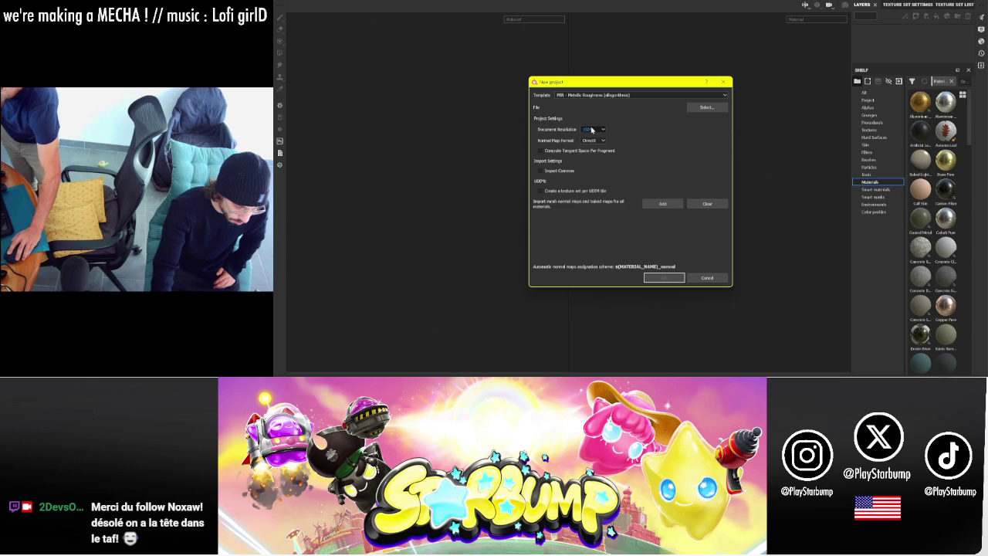
pyautogui.click(593, 150)
pyautogui.click(707, 108)
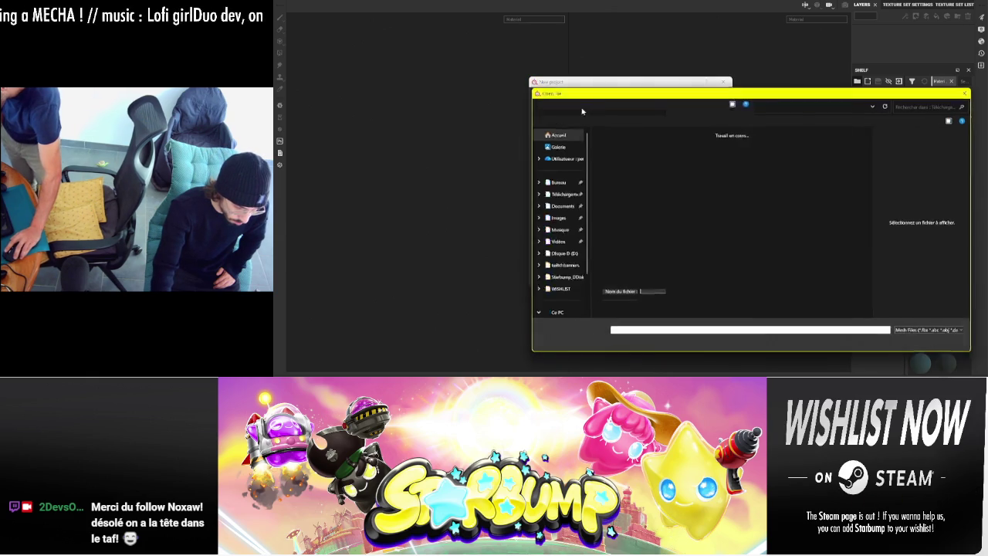
pyautogui.scroll(-2, 564, 224)
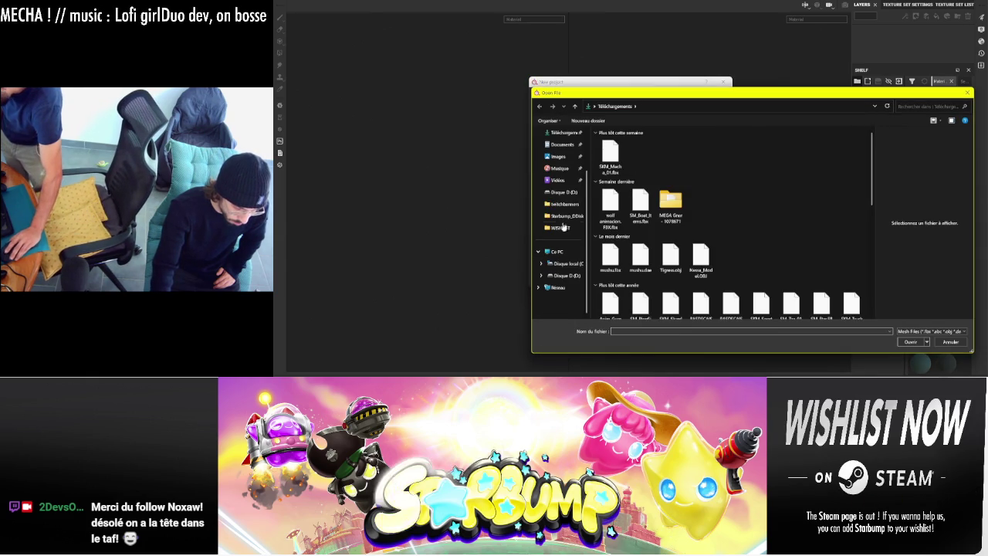
pyautogui.click(563, 192)
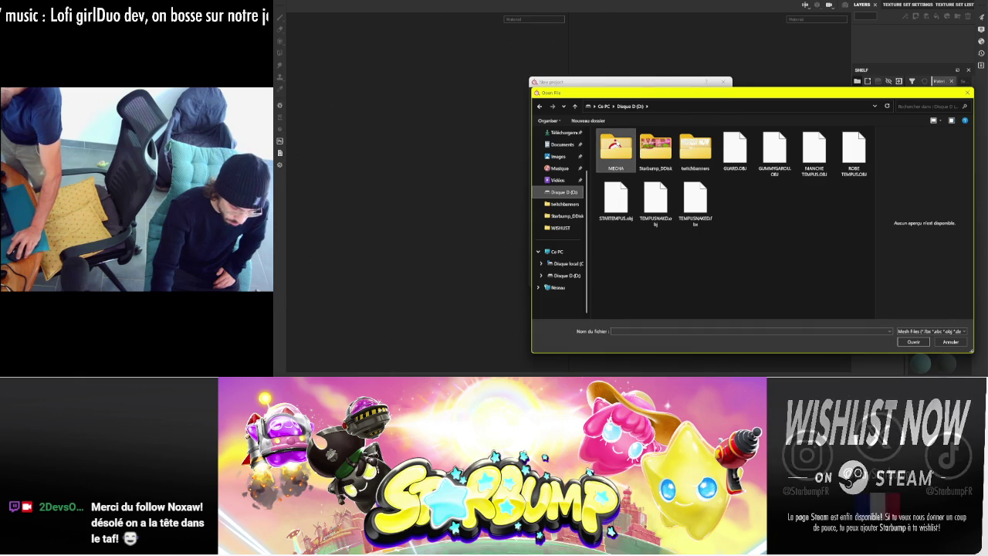
pyautogui.doubleClick(616, 146)
pyautogui.doubleClick(735, 146)
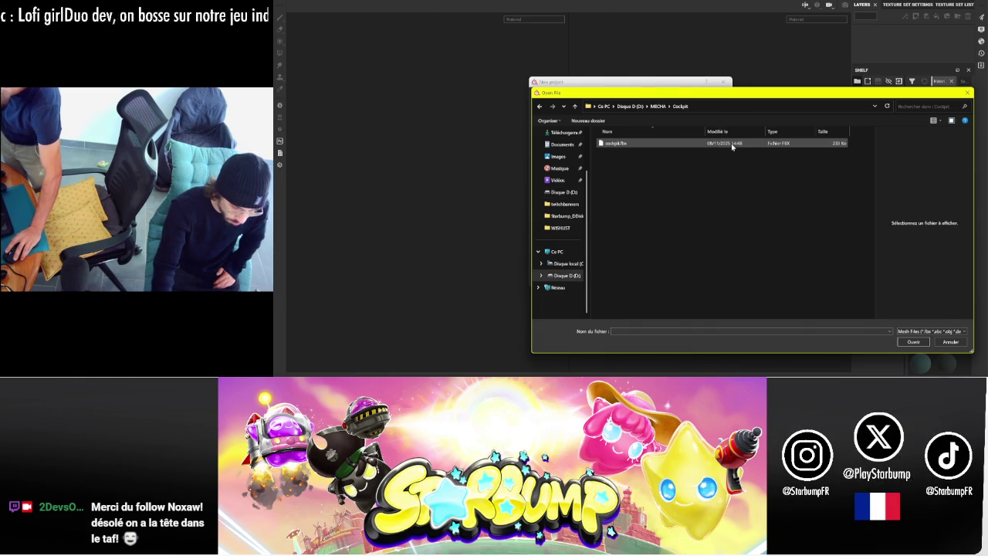
pyautogui.doubleClick(615, 144)
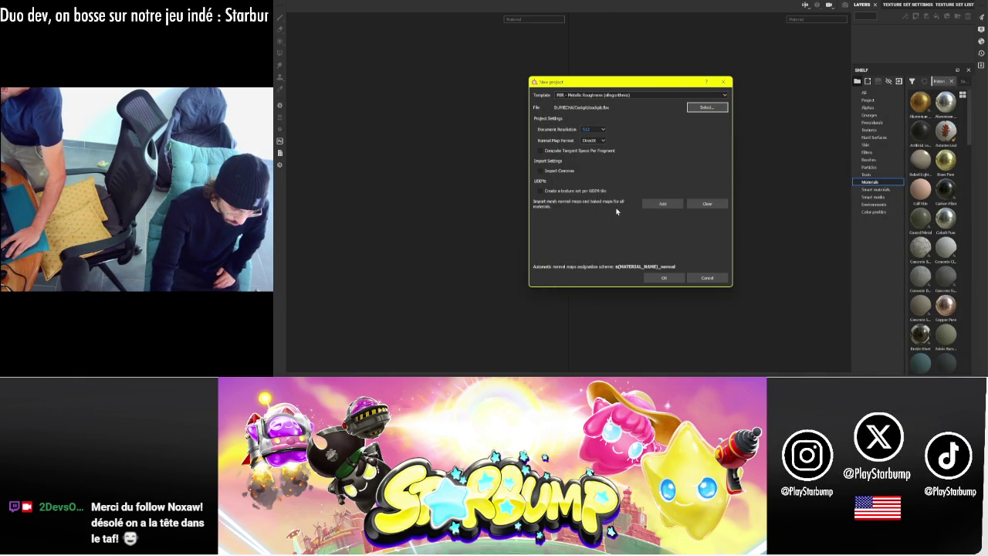
pyautogui.click(669, 279)
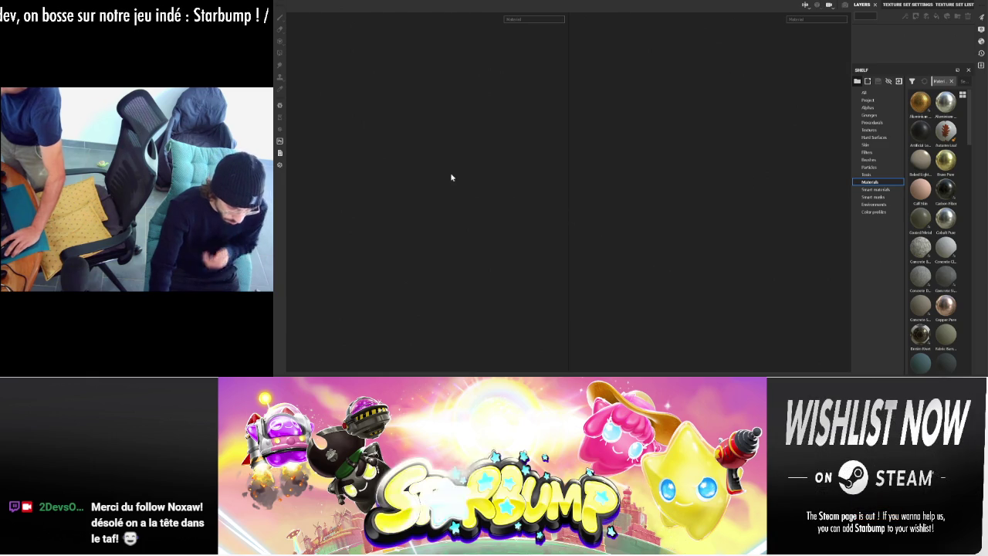
# - Bake mesh maps with the low-poly mesh as high poly and Subsampling 8x8 antialiasing
pyautogui.moveTo(460, 178)
pyautogui.keyDown('alt'); pyautogui.mouseDown()
pyautogui.moveTo(531, 119)
pyautogui.moveTo(573, 177)
pyautogui.moveTo(559, 353)
pyautogui.moveTo(480, 147)
pyautogui.mouseUp(); pyautogui.keyUp('alt')
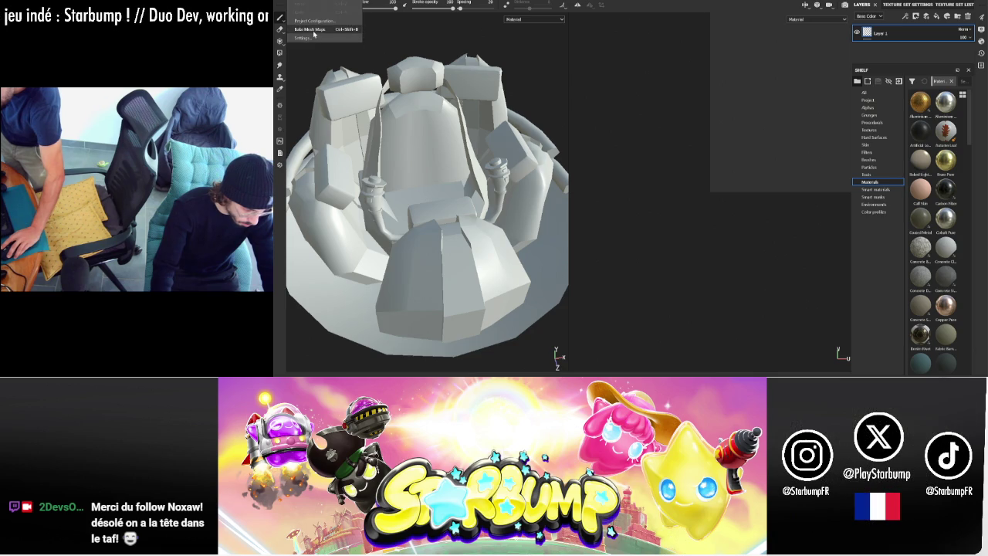
pyautogui.hotkey('ctrl', 'alt', 'b')
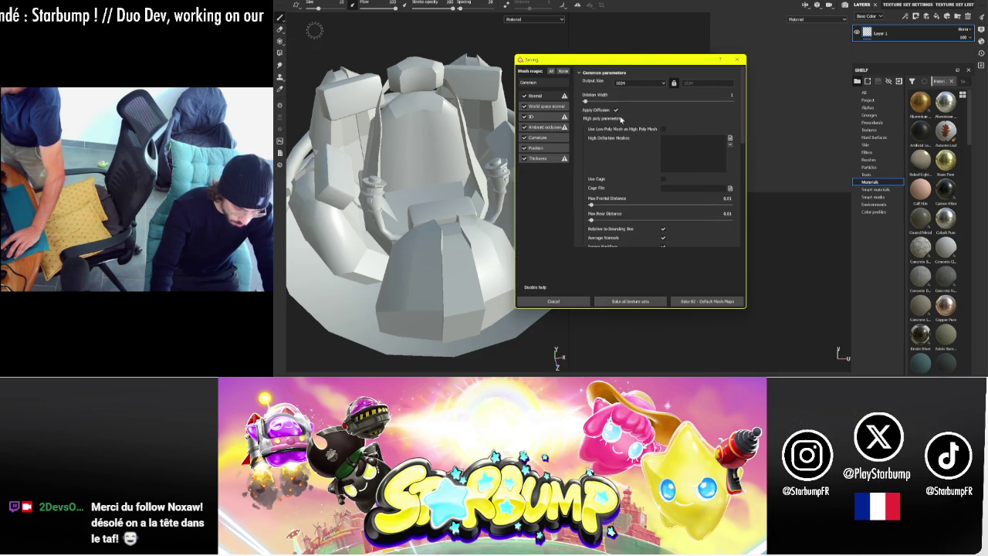
pyautogui.moveTo(622, 129)
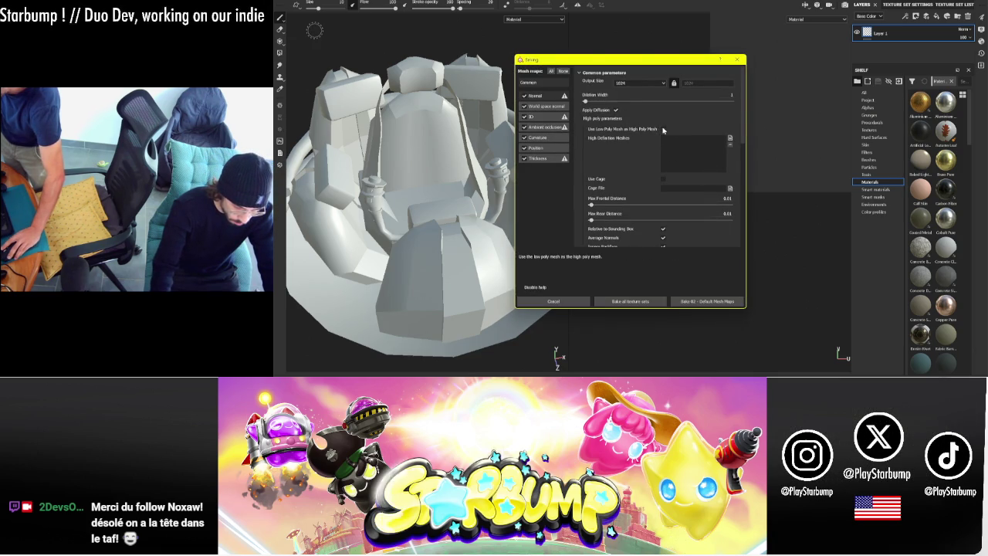
pyautogui.click(662, 129)
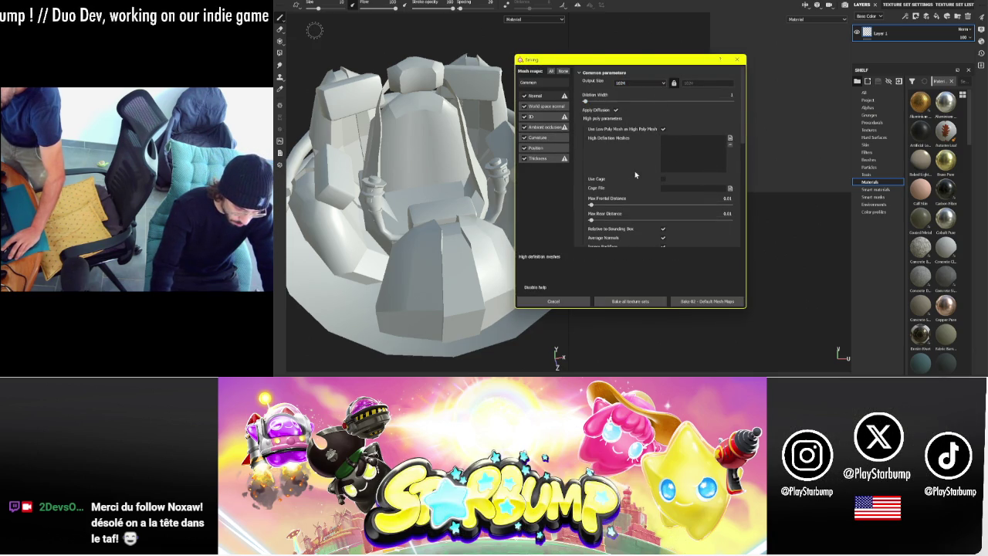
pyautogui.scroll(-2, 648, 209)
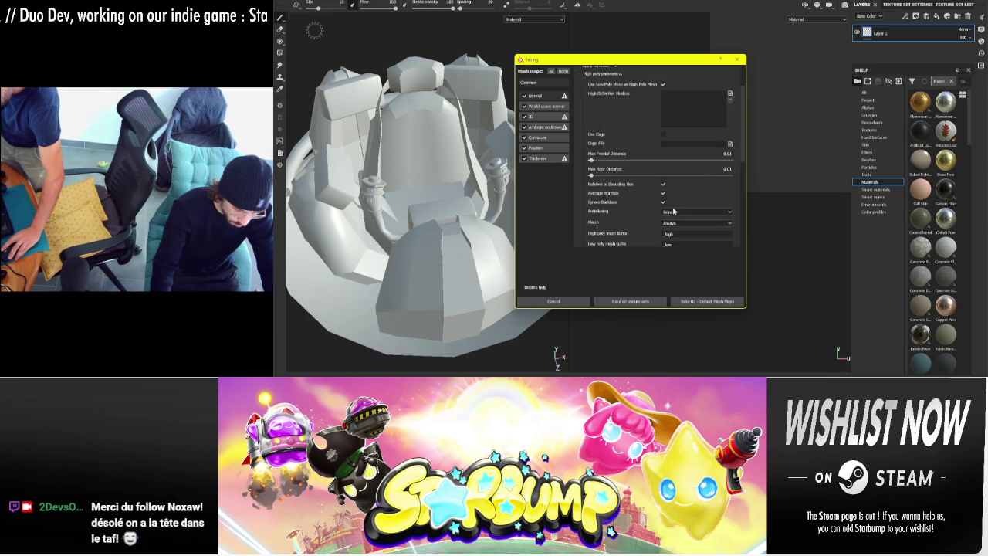
pyautogui.click(682, 212)
pyautogui.click(684, 246)
pyautogui.scroll(-2, 646, 193)
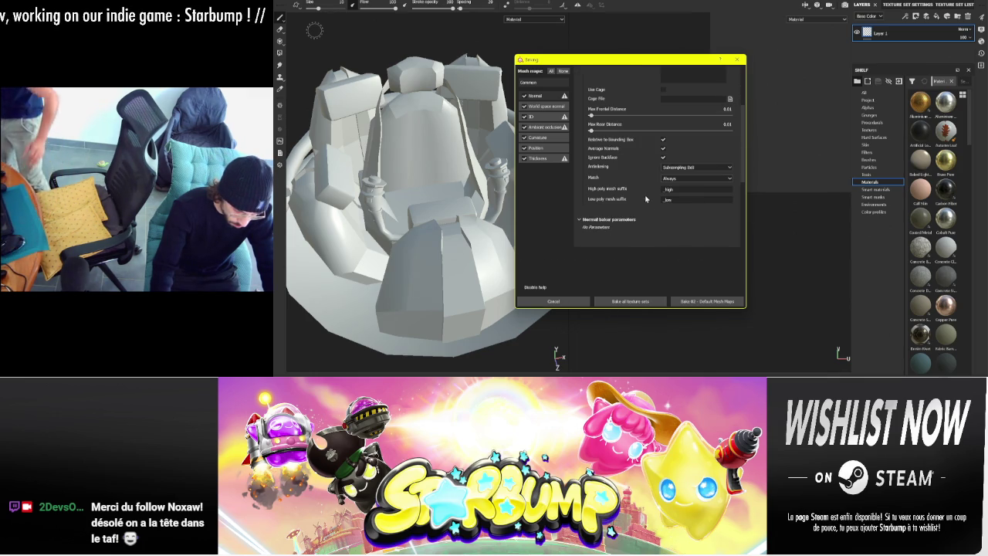
pyautogui.click(710, 301)
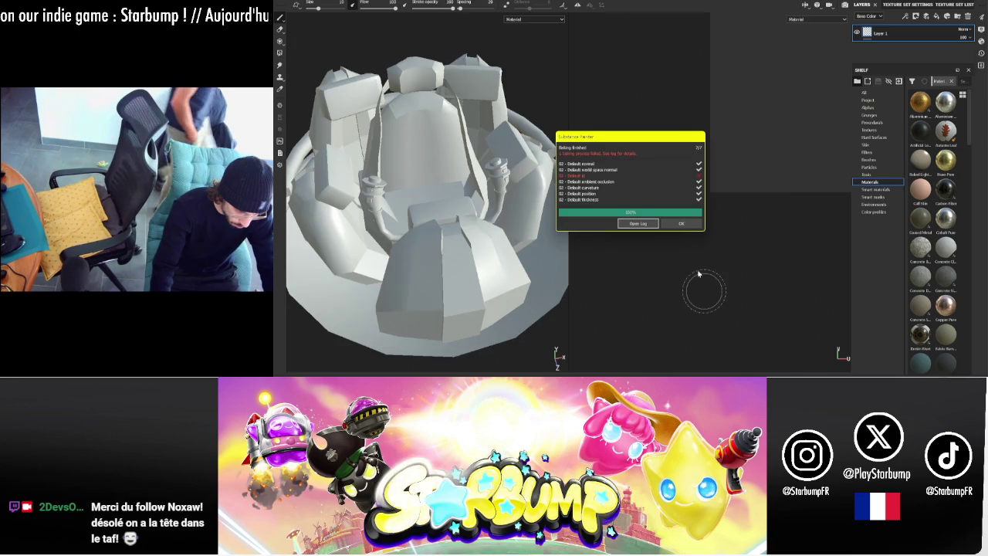
# - Inspect the UVs of texture sets Material_25, Material_26 and Material_27, then return to 3ds Max
pyautogui.click(903, 5)
pyautogui.click(940, 5)
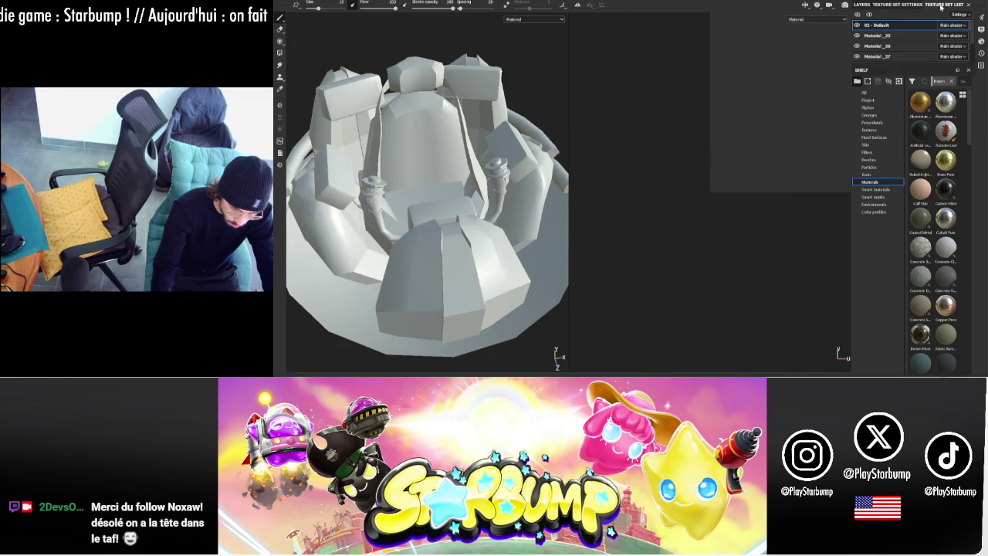
pyautogui.click(886, 35)
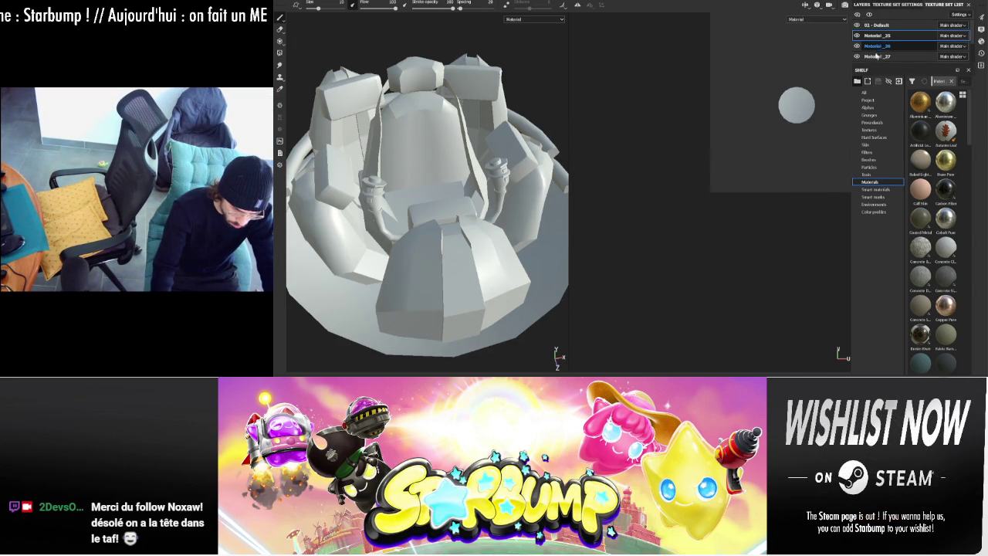
pyautogui.click(879, 48)
pyautogui.scroll(-2, 427, 115)
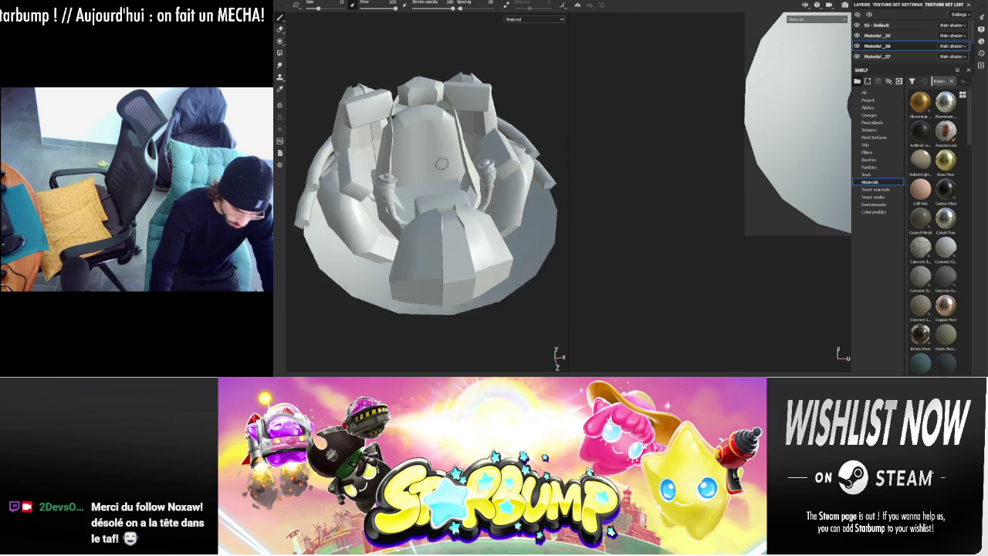
pyautogui.scroll(-3, 427, 115)
pyautogui.scroll(-2, 751, 129)
pyautogui.scroll(-2, 752, 128)
pyautogui.scroll(-2, 695, 155)
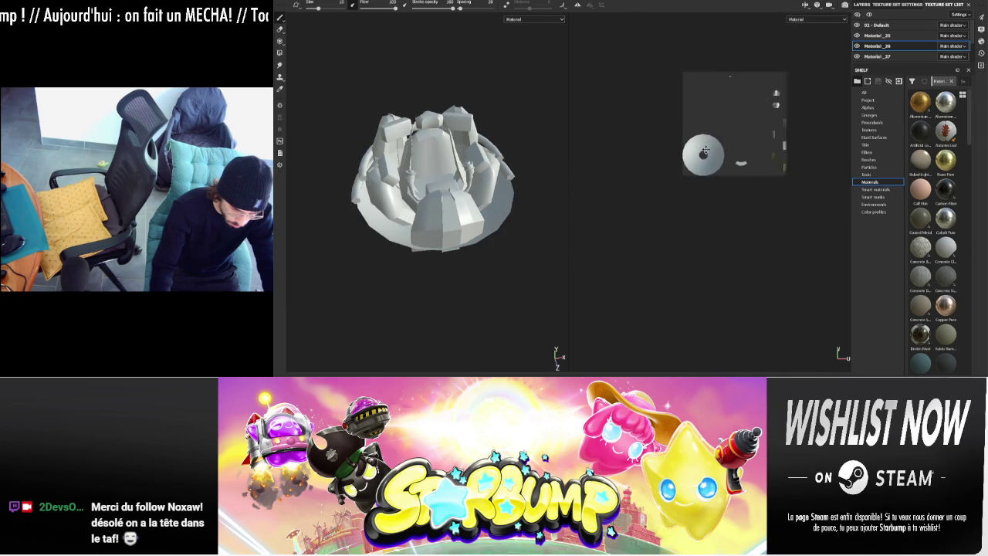
pyautogui.scroll(-1, 679, 162)
pyautogui.click(881, 56)
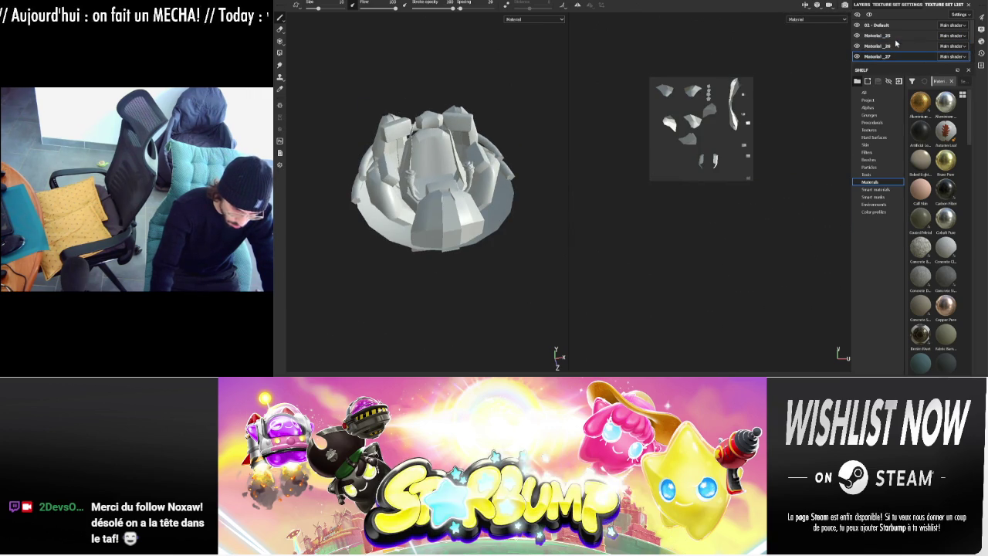
pyautogui.hotkey('alt', 'Tab')
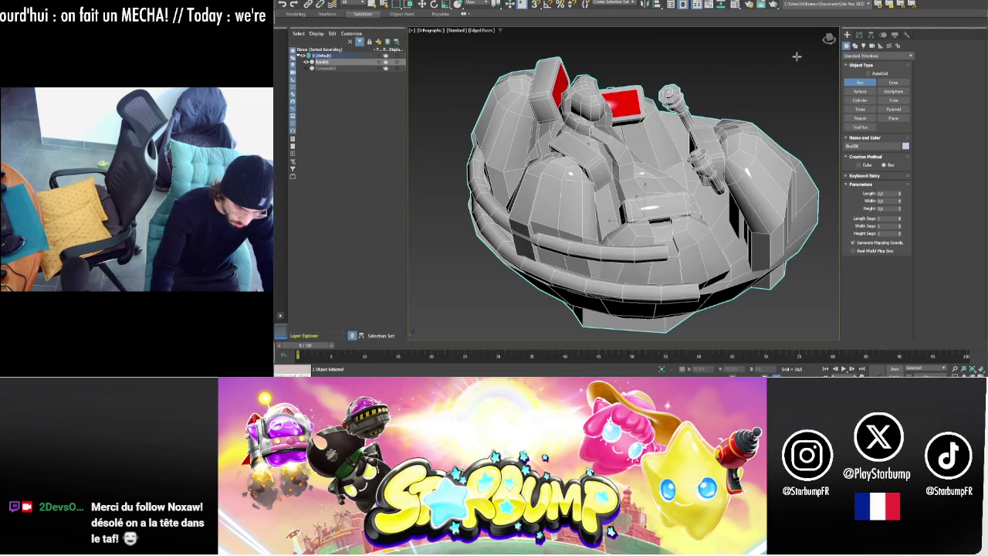
# - Select all polygons of the mech and drag the red sample material onto them
pyautogui.click(859, 36)
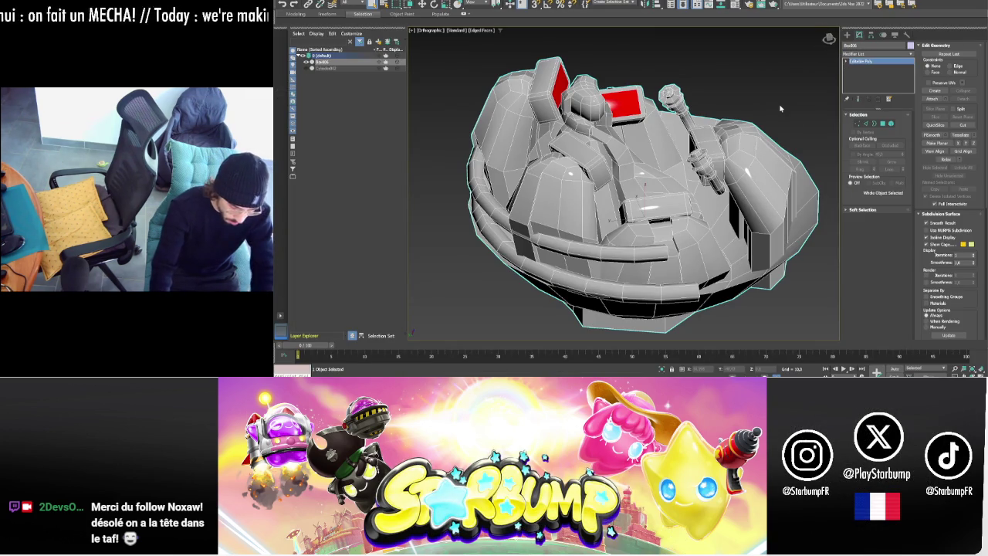
pyautogui.press('m')
pyautogui.moveTo(903, 109); pyautogui.dragTo(940, 175)
pyautogui.click(884, 124)
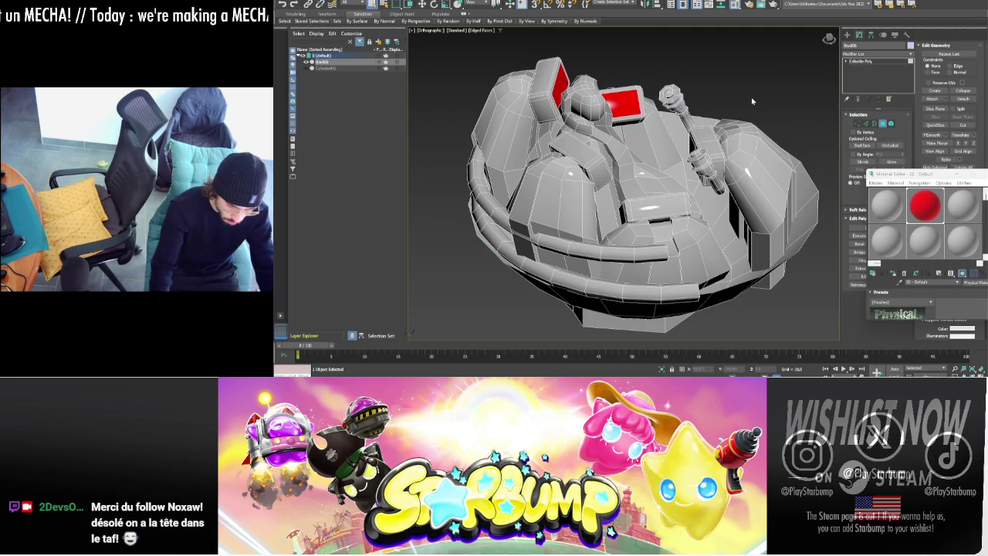
pyautogui.hotkey('ctrl', 'a')
pyautogui.moveTo(884, 207); pyautogui.dragTo(673, 201)
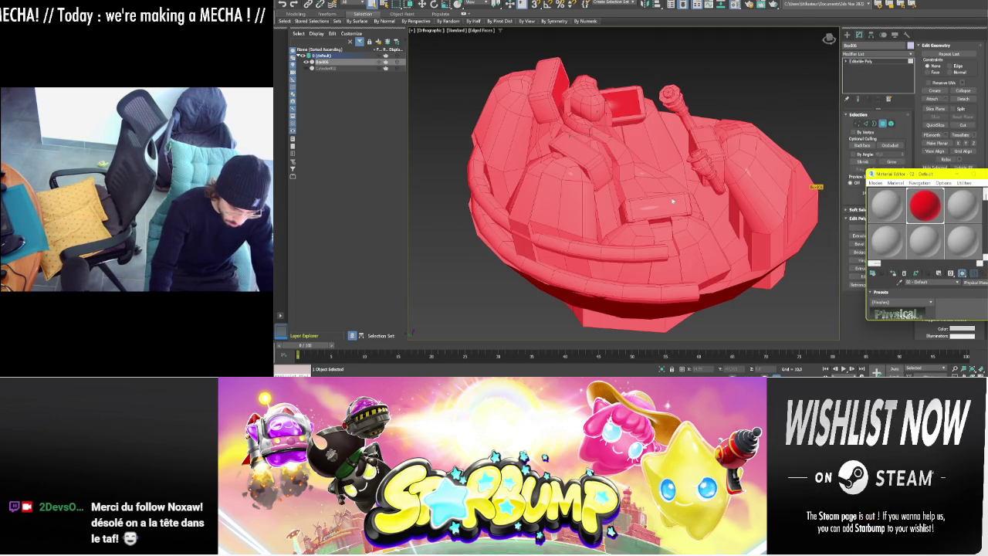
# - Apply the red material to additional cockpit panels, then exit polygon mode
pyautogui.moveTo(776, 152)
pyautogui.keyDown('alt'); pyautogui.mouseDown(button='middle')
pyautogui.moveTo(725, 70)
pyautogui.moveTo(680, 98)
pyautogui.mouseUp(button='middle'); pyautogui.keyUp('alt')
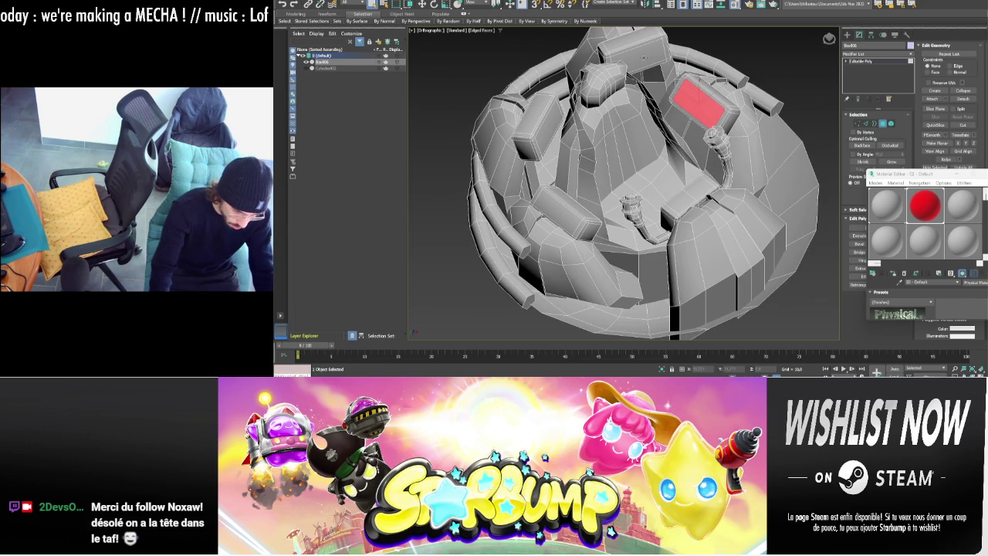
pyautogui.click(549, 123)
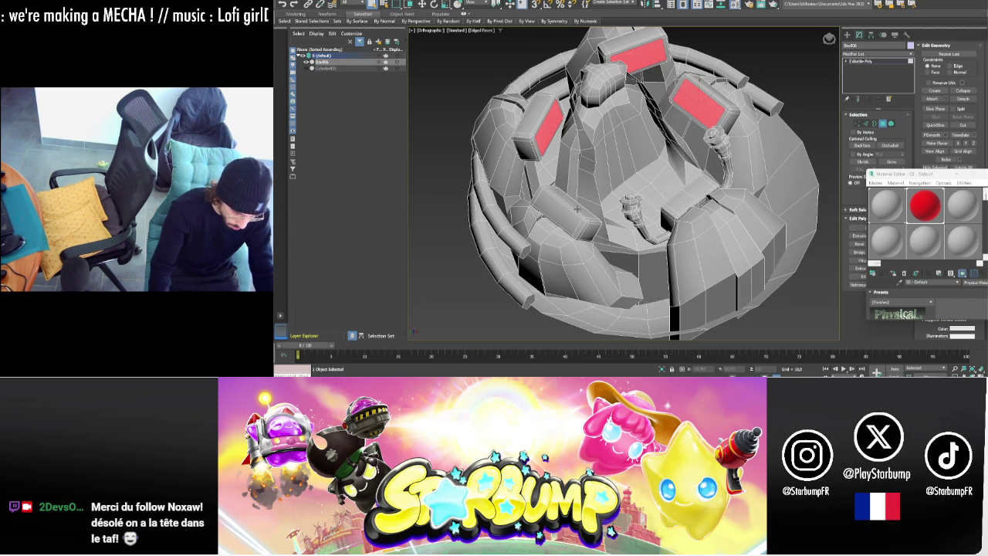
pyautogui.keyDown('alt'); pyautogui.moveTo(664, 160); pyautogui.dragTo(619, 130, button='middle'); pyautogui.keyUp('alt')
pyautogui.keyDown('alt'); pyautogui.moveTo(724, 88); pyautogui.dragTo(663, 93, button='middle'); pyautogui.keyUp('alt')
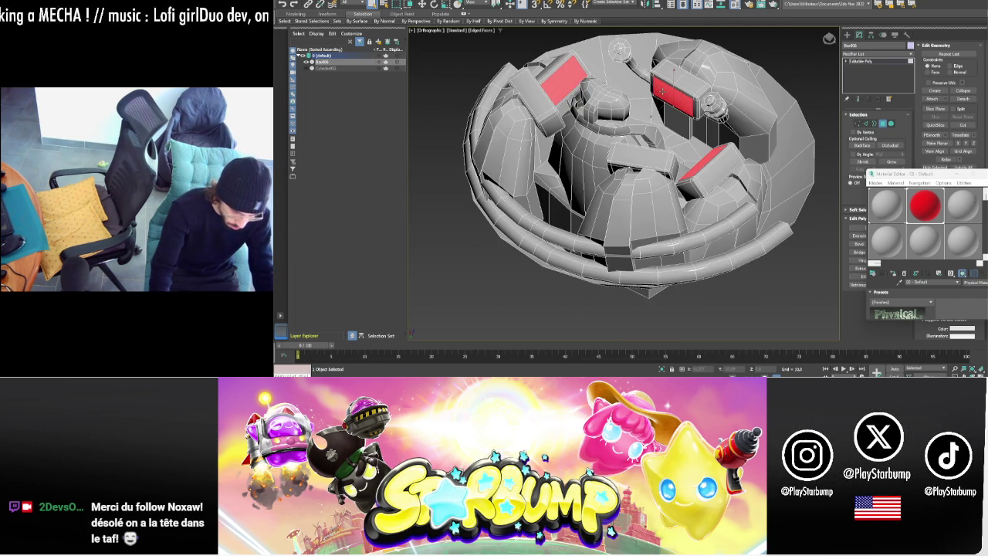
pyautogui.moveTo(927, 207); pyautogui.dragTo(686, 107)
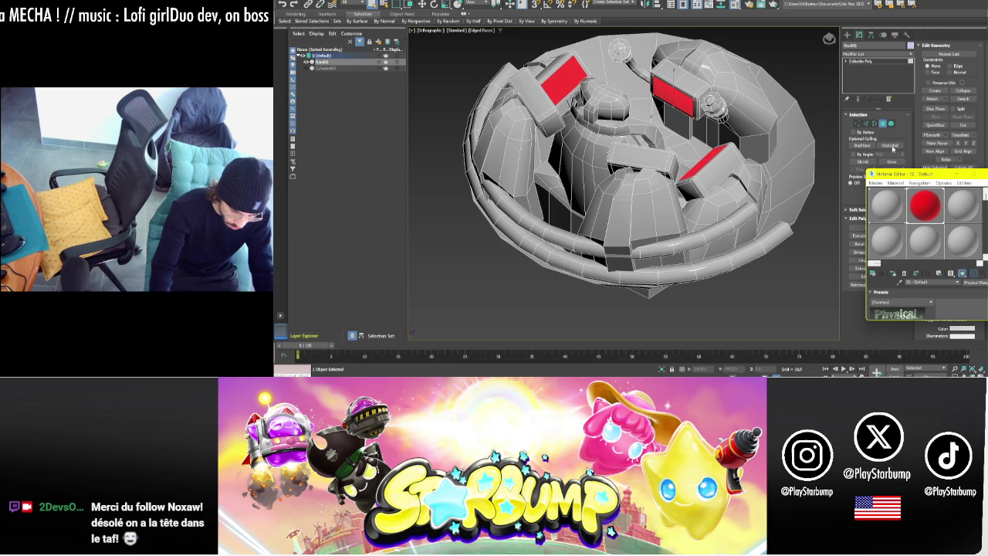
pyautogui.click(869, 61)
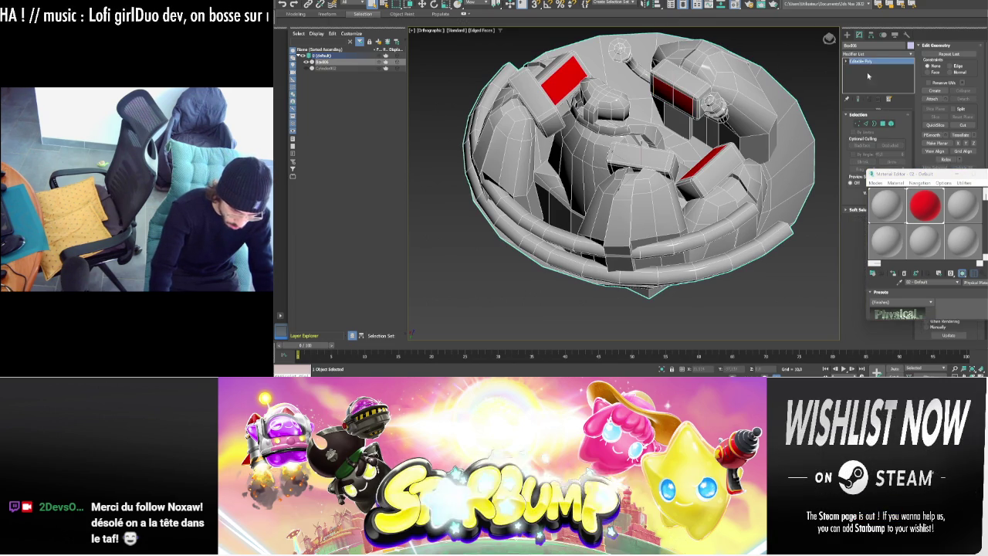
pyautogui.click(847, 36)
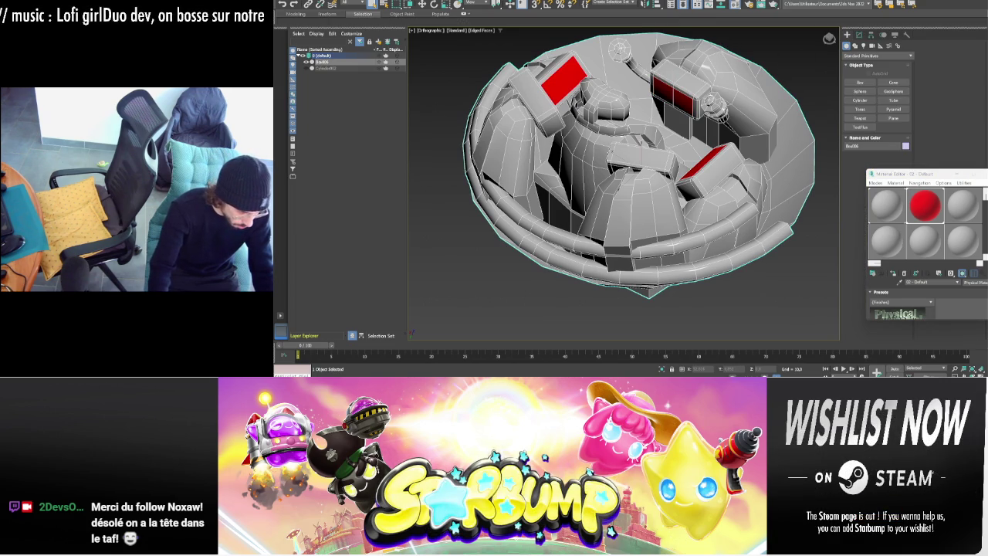
pyautogui.click(284, 3)
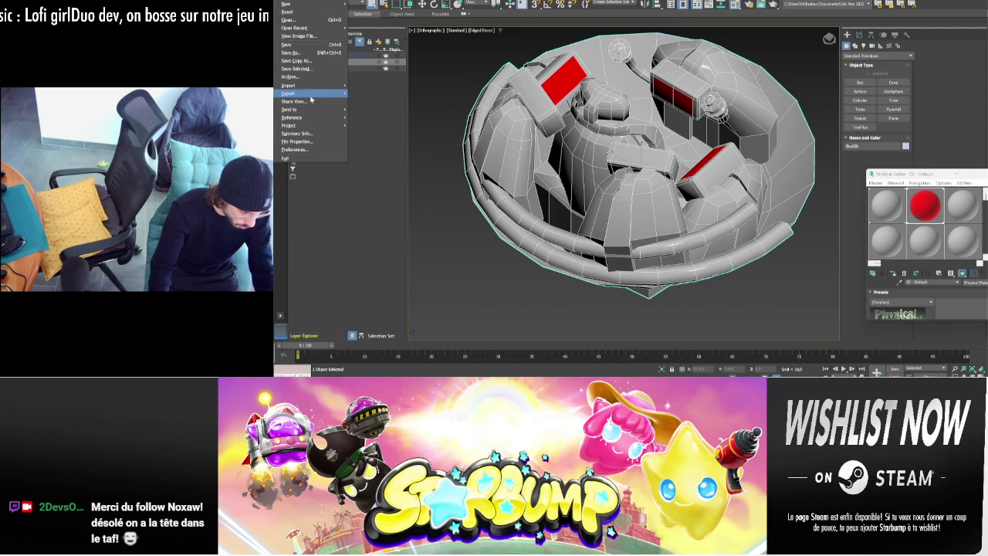
# - Export the selected cockpit over the existing cockpit.fbx, then switch to Substance Painter
pyautogui.click(376, 101)
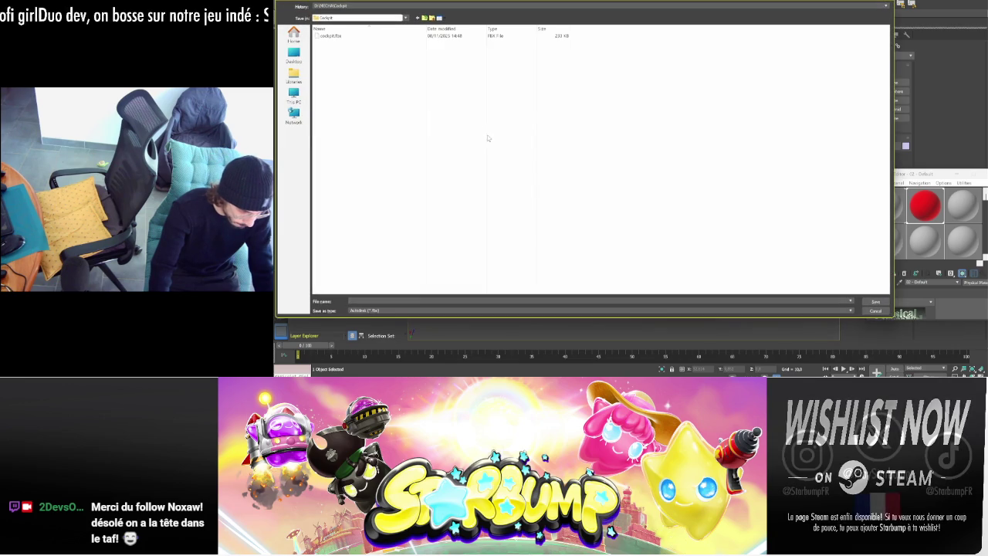
pyautogui.click(327, 36)
pyautogui.click(877, 301)
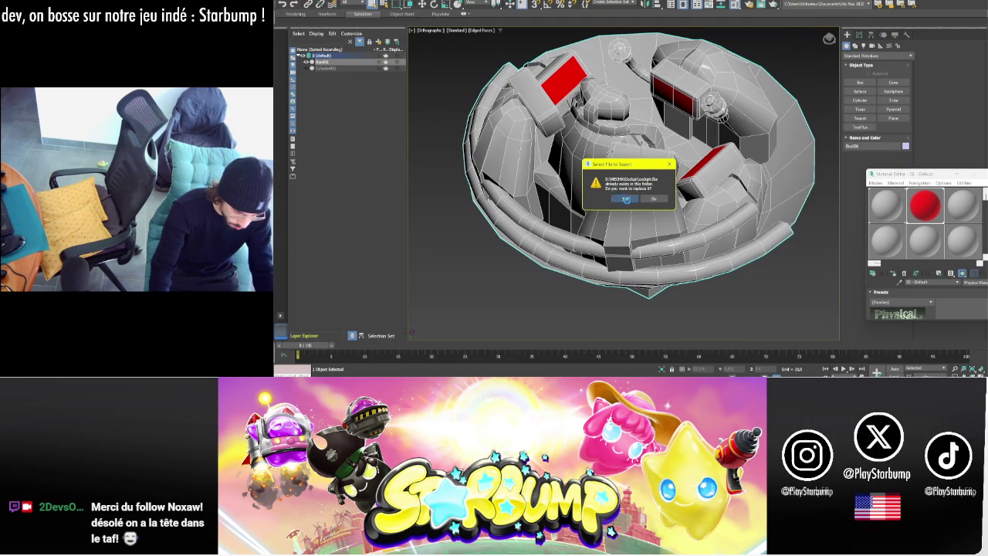
pyautogui.click(626, 200)
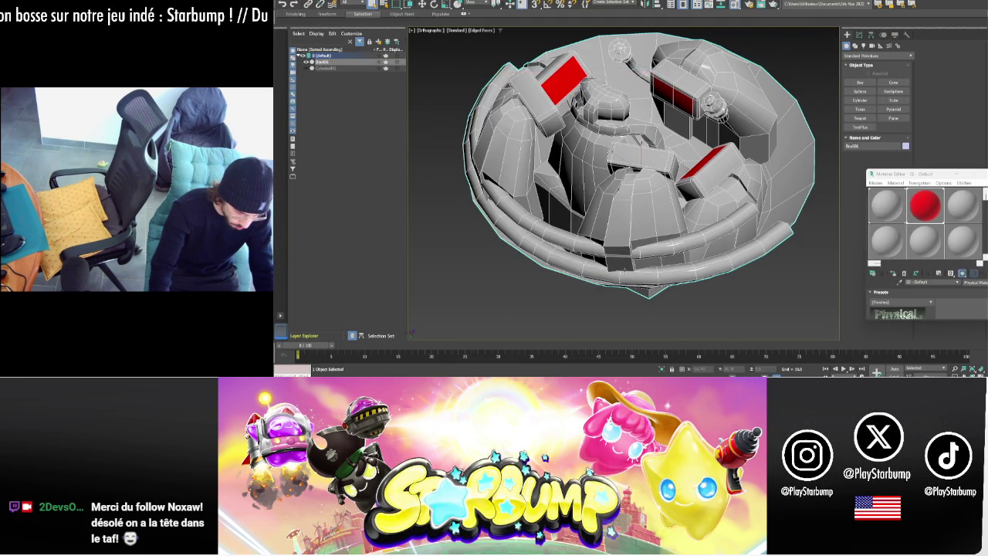
pyautogui.hotkey('alt', 'Tab')
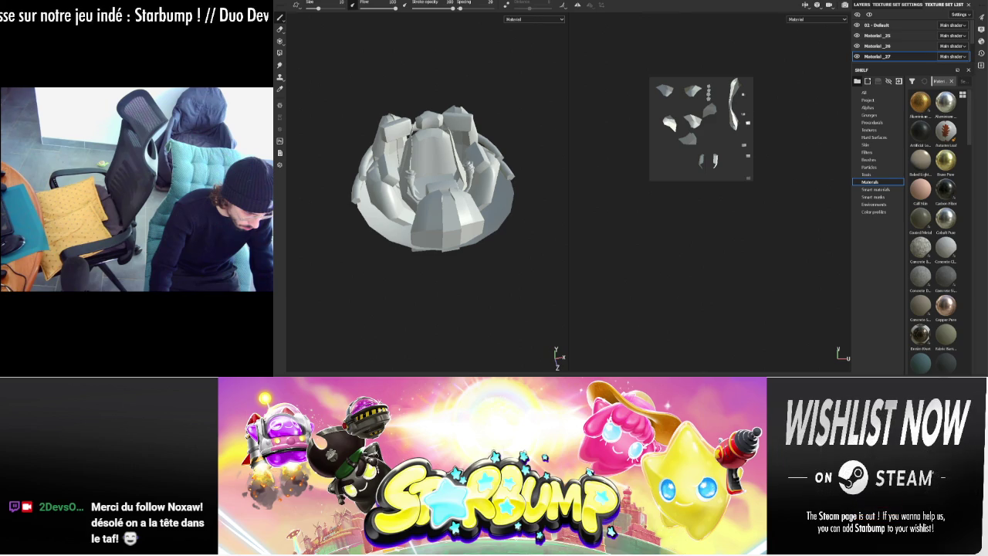
# - Create a new Substance Painter project using cockpit.fbx from the Cockpit folder as its mesh
pyautogui.click(297, 6)
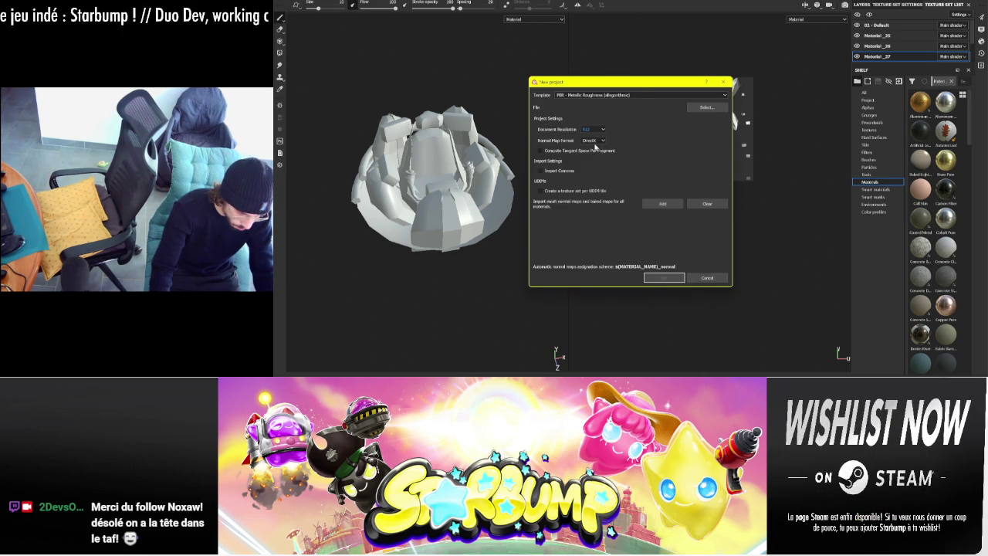
pyautogui.click(704, 108)
pyautogui.doubleClick(615, 144)
pyautogui.click(615, 144)
pyautogui.doubleClick(615, 144)
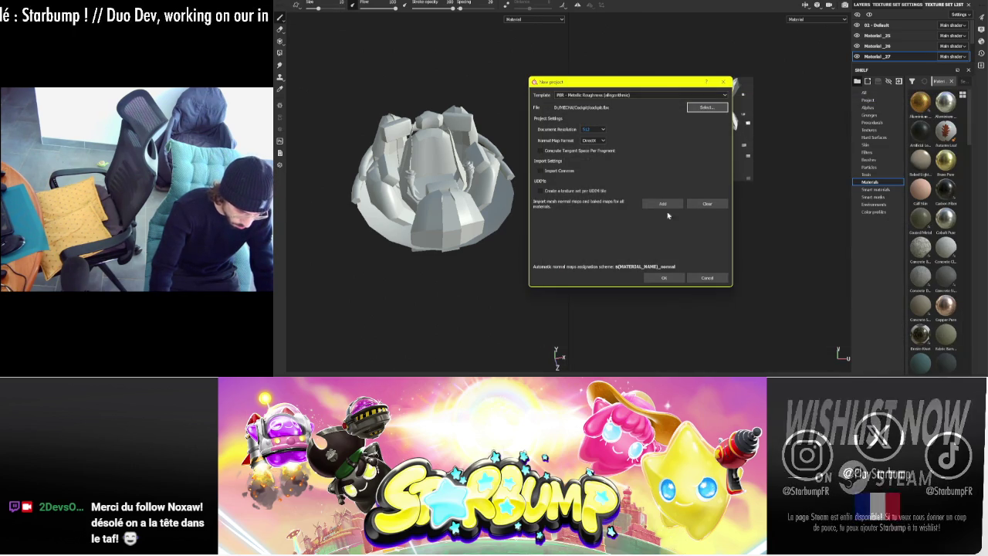
pyautogui.click(661, 276)
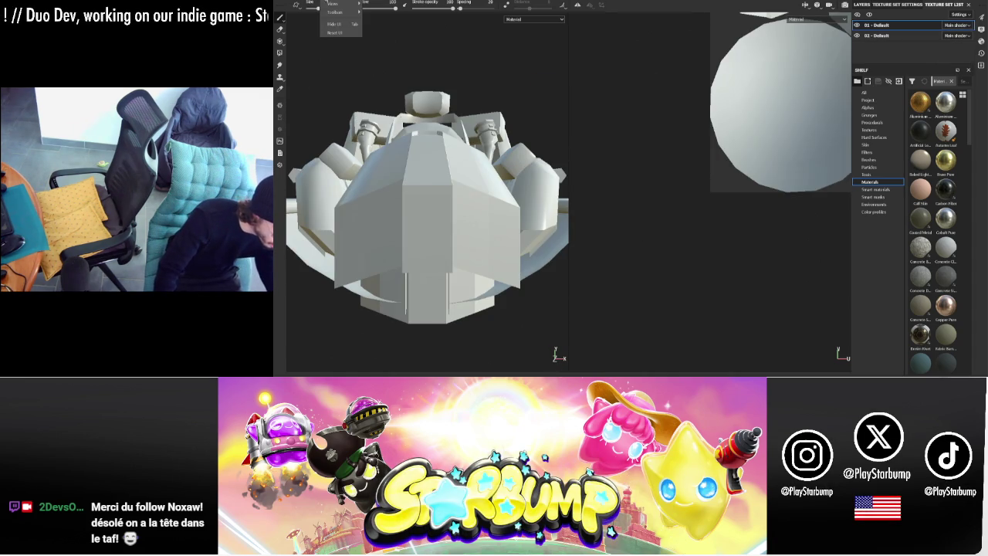
pyautogui.click(310, 29)
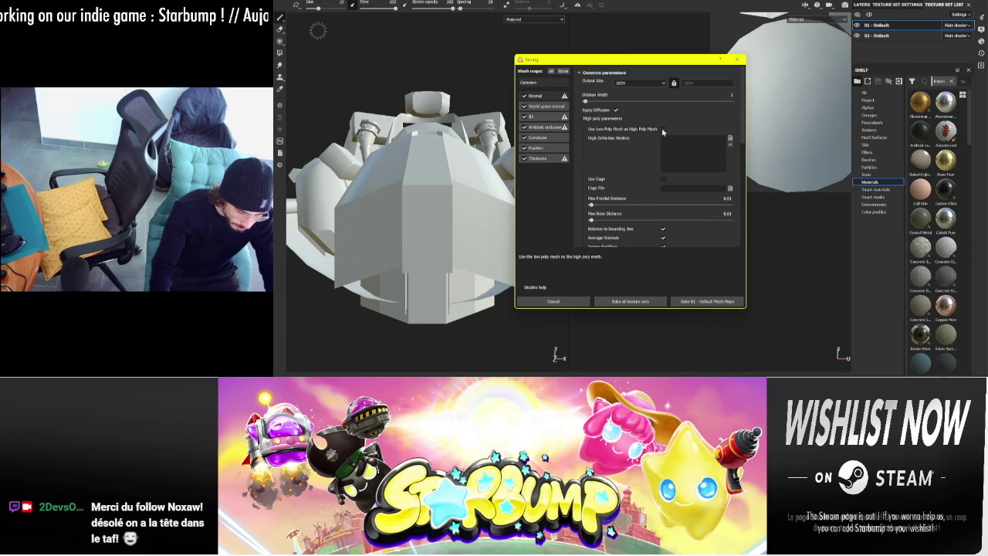
# - Bake the cockpit mesh maps with Subsampling 8x8 antialiasing and dismiss the bake report
pyautogui.scroll(-5, 663, 132)
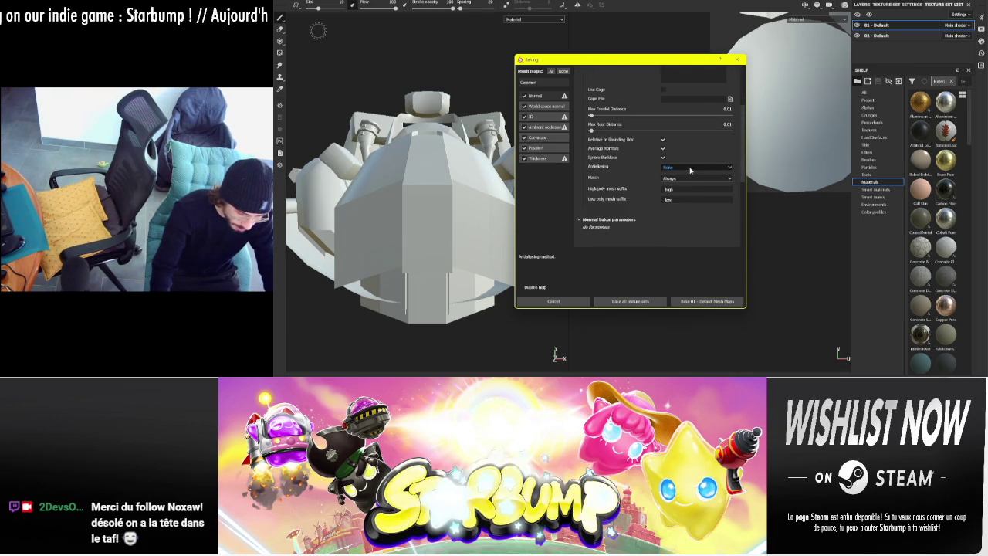
pyautogui.click(691, 168)
pyautogui.click(683, 190)
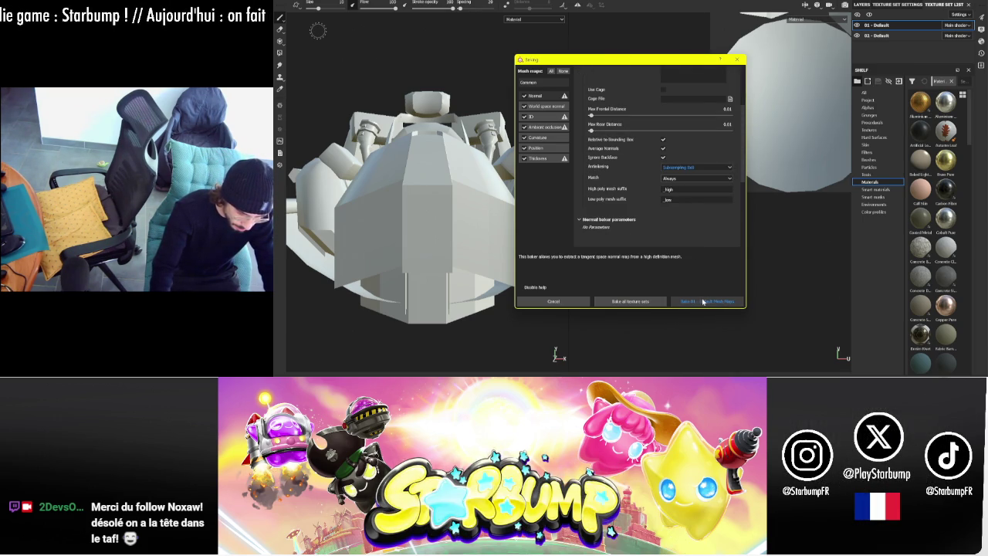
pyautogui.click(703, 302)
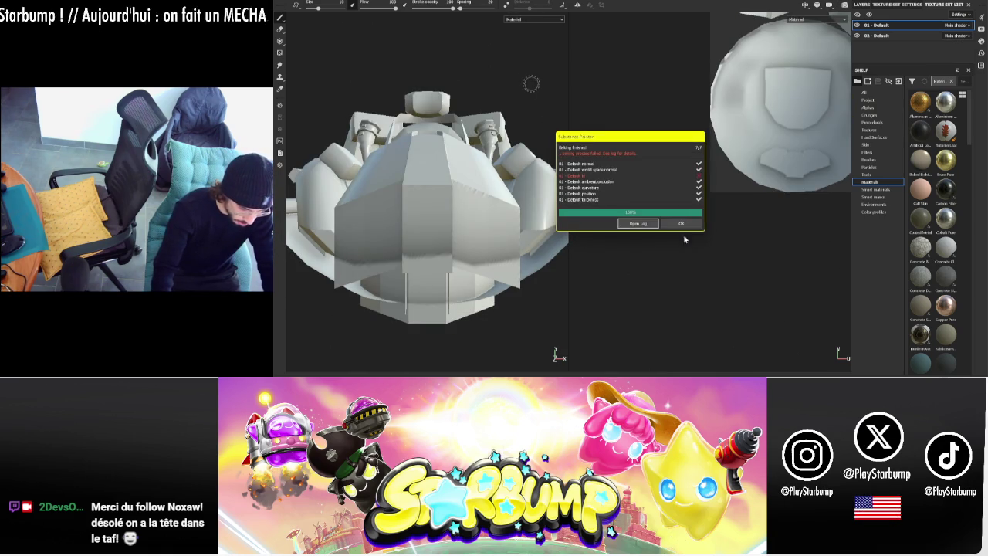
pyautogui.click(680, 224)
# - Show the Layers stack and move the paint Properties panel down-left, clear of layers and shelf
pyautogui.keyDown('alt'); pyautogui.moveTo(676, 226); pyautogui.dragTo(541, 116); pyautogui.keyUp('alt')
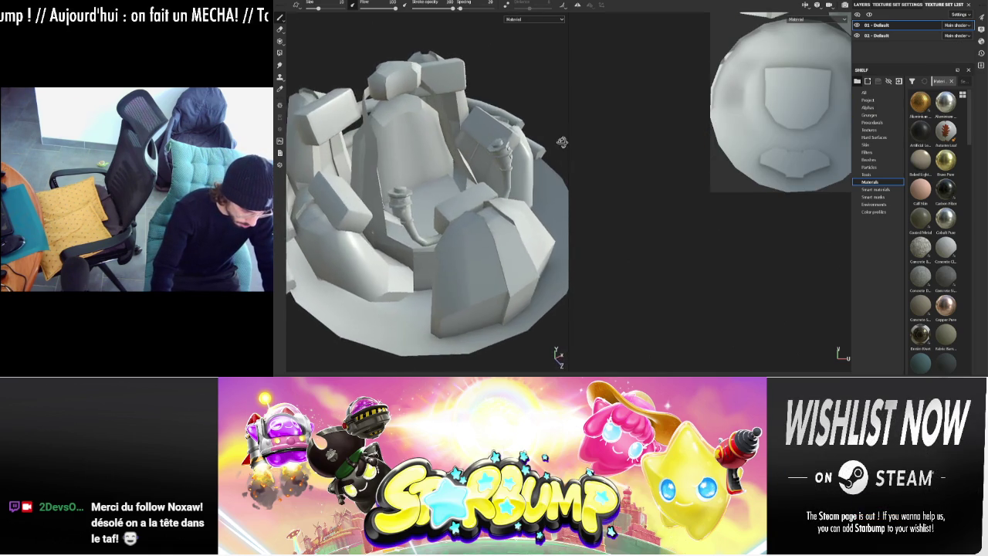
pyautogui.press('ctrl')
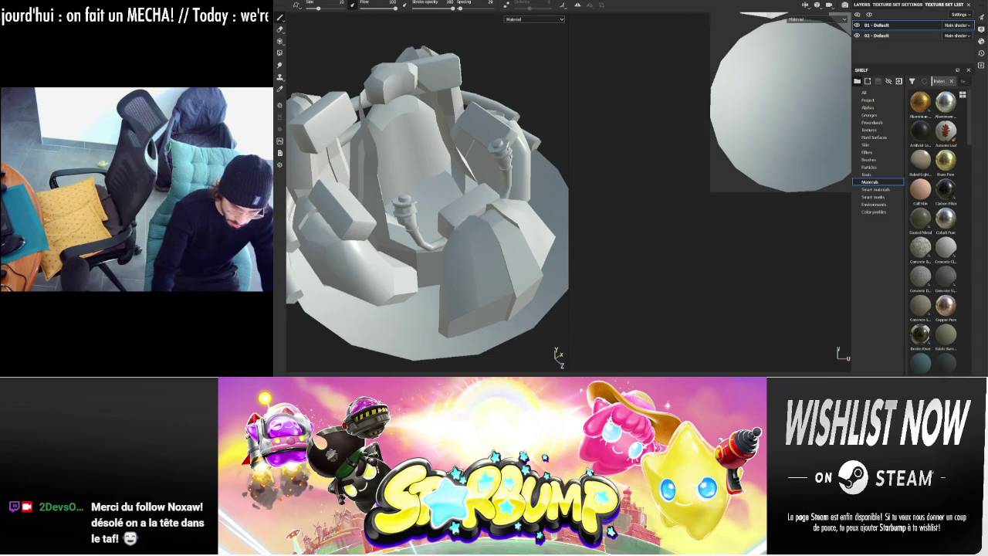
pyautogui.click(981, 28)
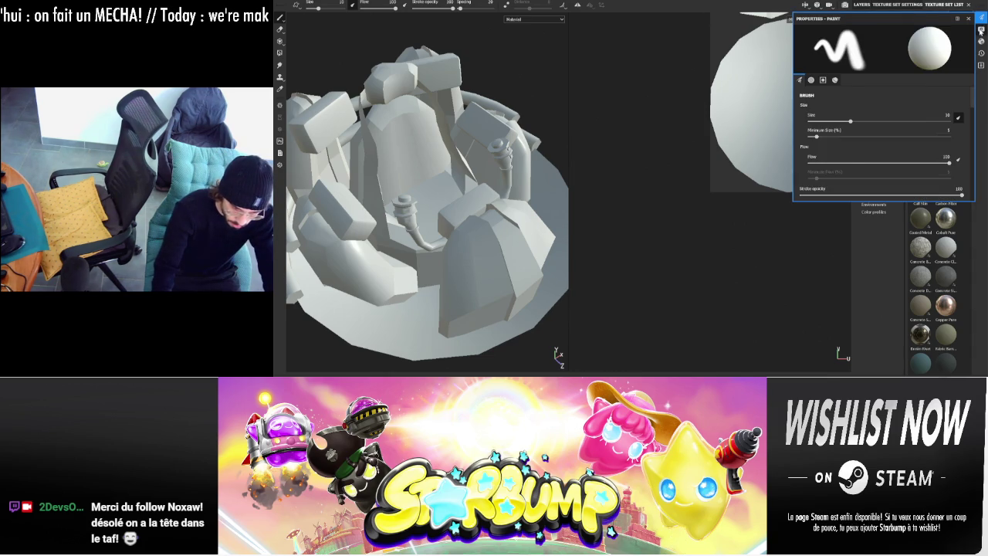
pyautogui.click(981, 30)
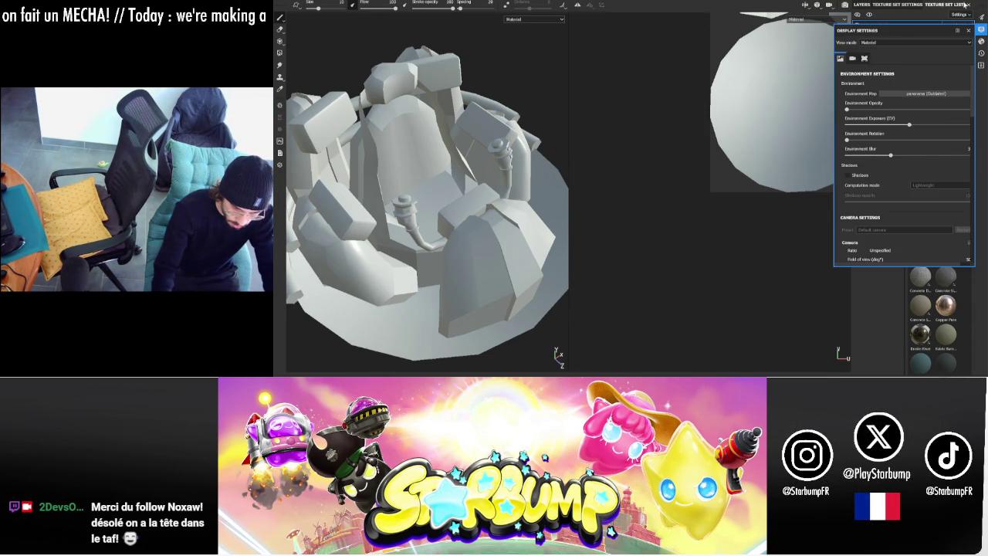
pyautogui.click(862, 5)
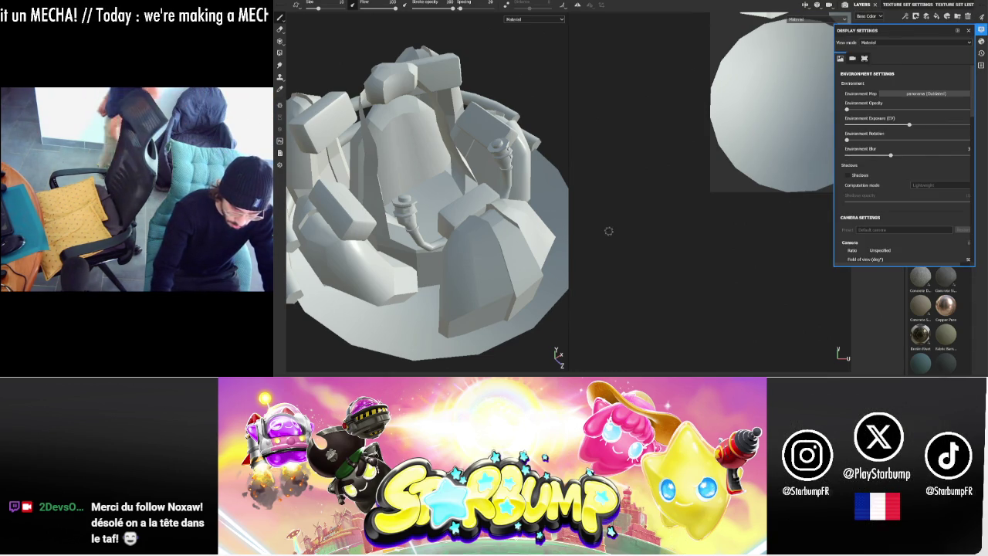
pyautogui.click(981, 17)
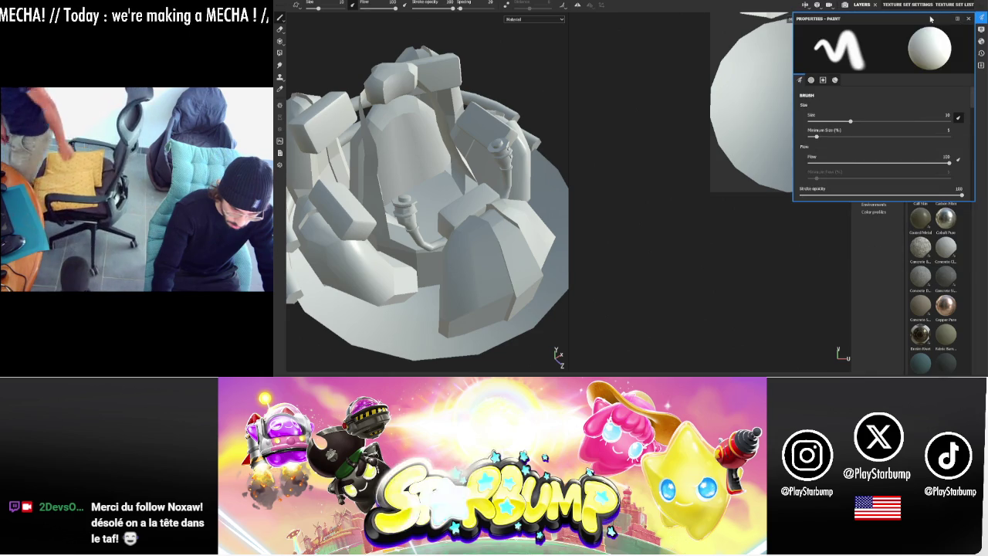
pyautogui.moveTo(931, 19); pyautogui.dragTo(808, 174)
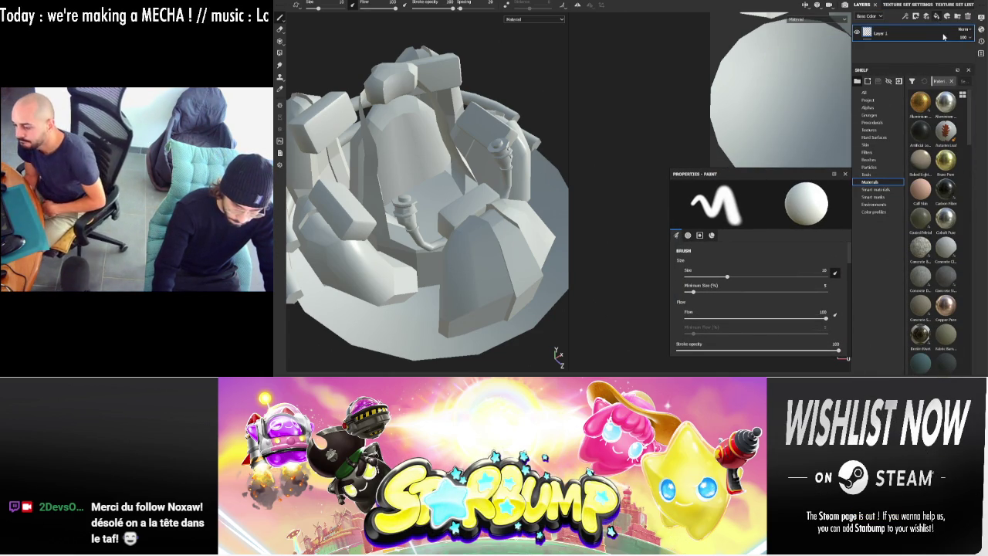
# - Add fill layers driven by the baked ambient occlusion and curvature maps, lowering curvature's opacity
pyautogui.hotkey('ctrl', 'z')
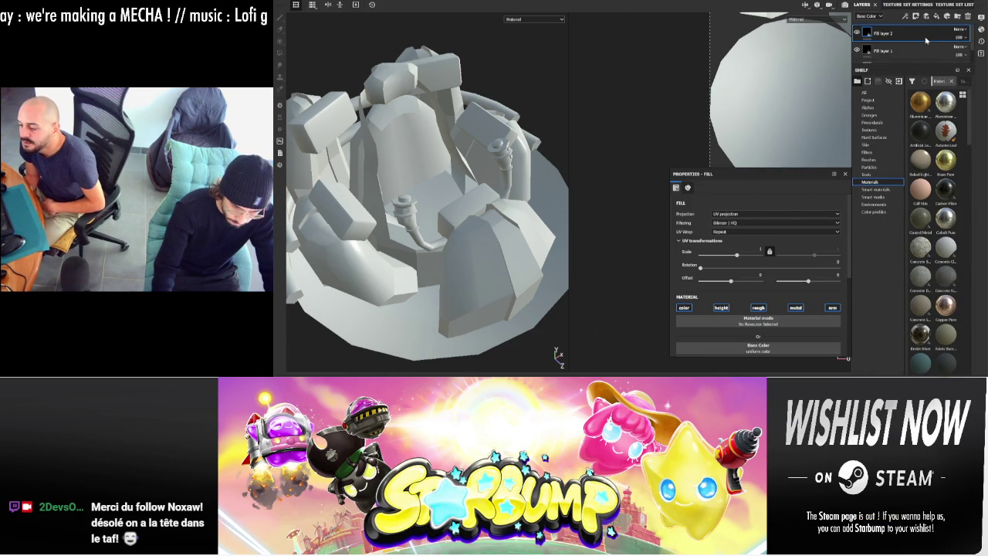
pyautogui.click(865, 92)
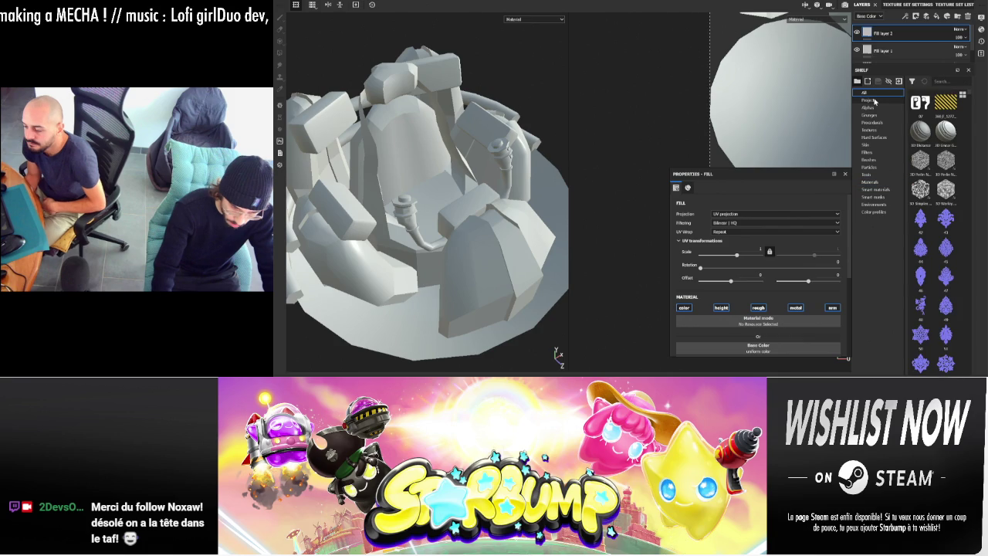
pyautogui.click(874, 101)
pyautogui.moveTo(920, 103); pyautogui.dragTo(875, 33)
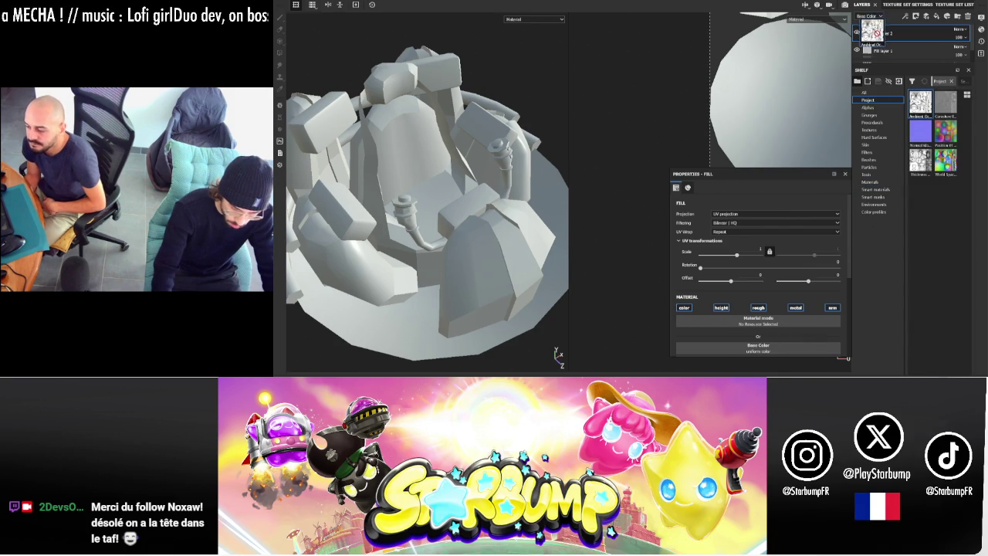
pyautogui.moveTo(762, 355); pyautogui.dragTo(776, 351)
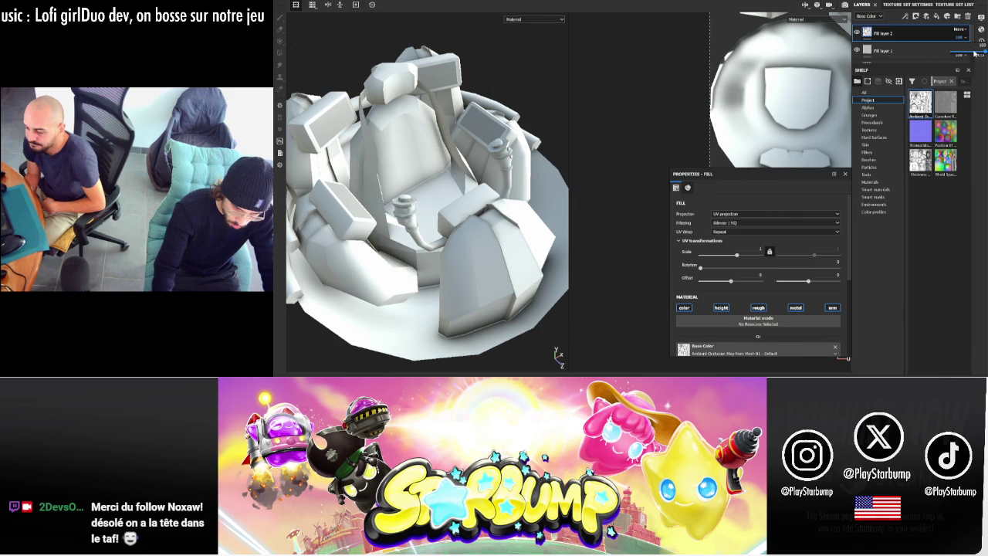
pyautogui.click(935, 17)
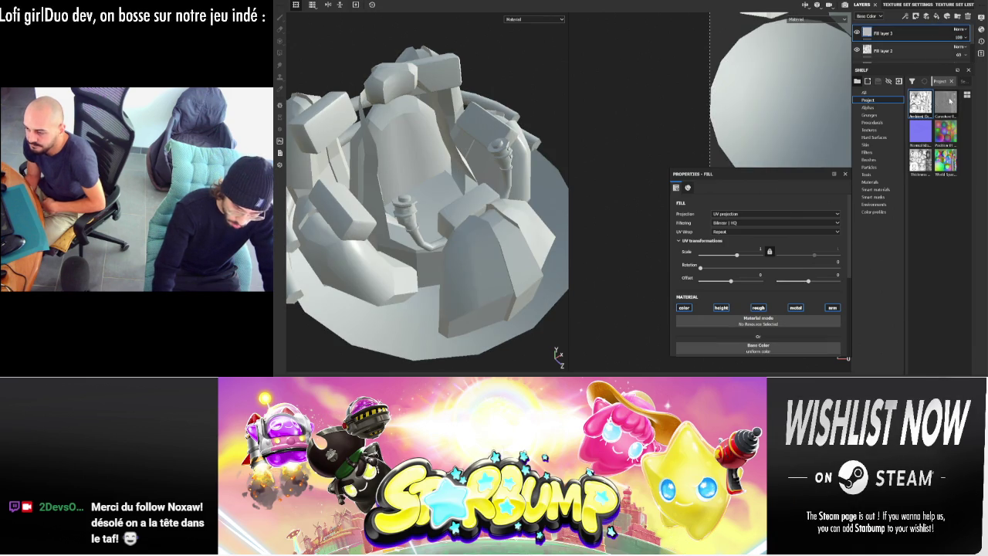
pyautogui.moveTo(951, 100)
pyautogui.mouseDown()
pyautogui.moveTo(779, 327)
pyautogui.moveTo(779, 351)
pyautogui.mouseUp()
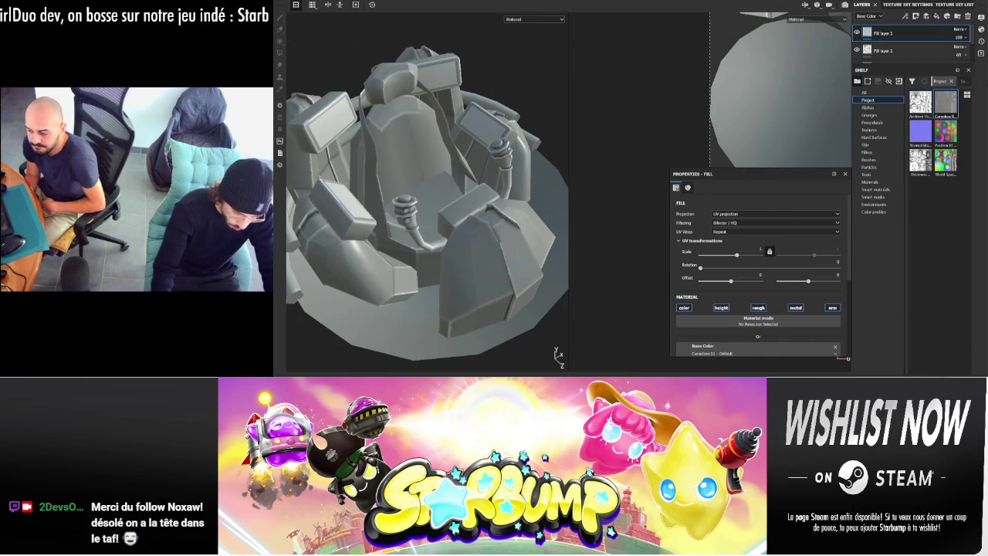
pyautogui.moveTo(960, 36); pyautogui.dragTo(970, 59)
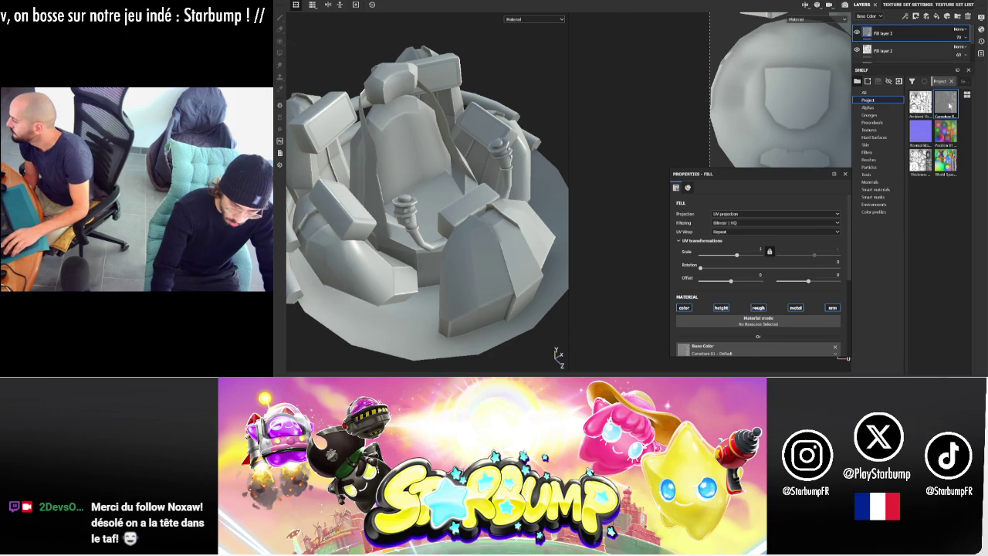
# - Add a fill layer using the baked Thickness map at 24 opacity
pyautogui.click(935, 17)
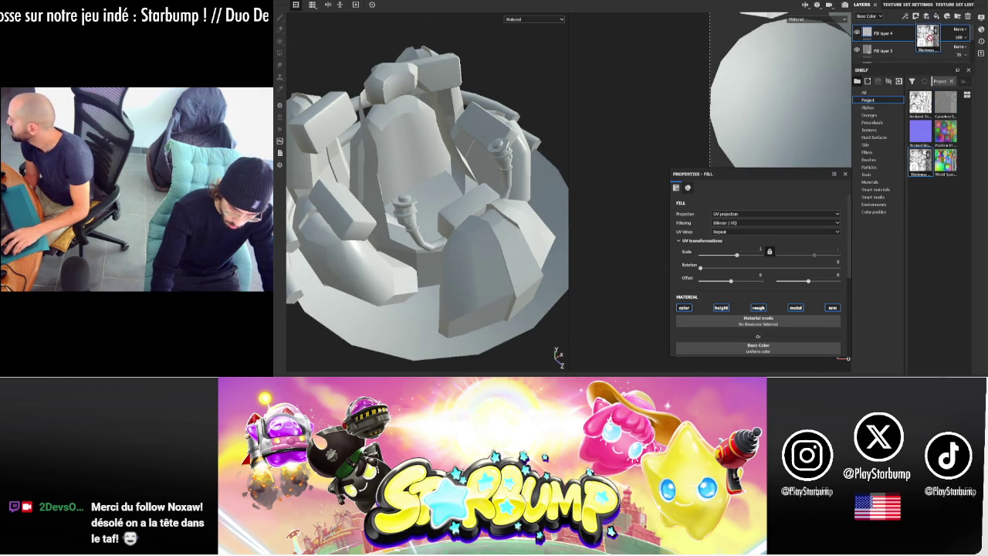
pyautogui.moveTo(920, 162)
pyautogui.mouseDown()
pyautogui.moveTo(716, 361)
pyautogui.moveTo(755, 344)
pyautogui.mouseUp()
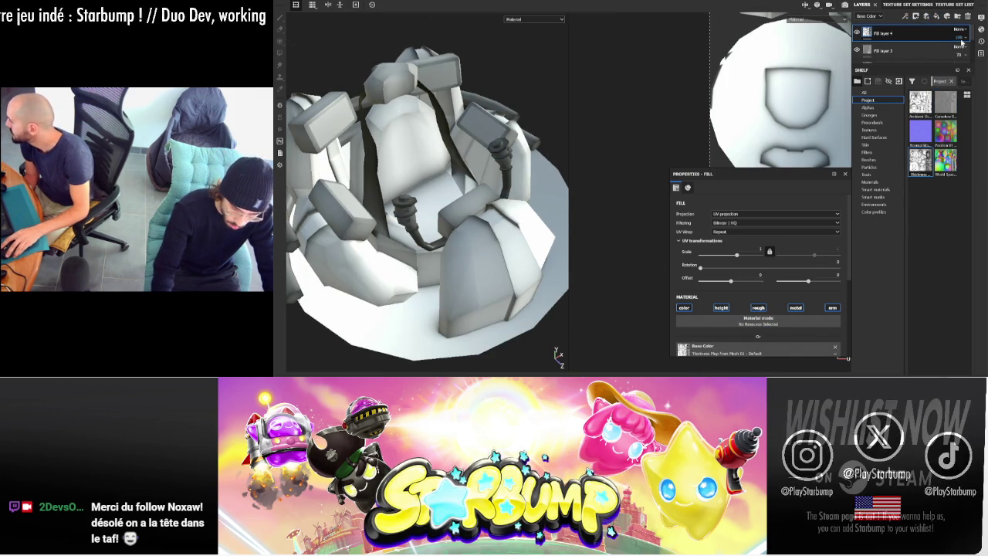
pyautogui.moveTo(954, 53); pyautogui.dragTo(957, 52)
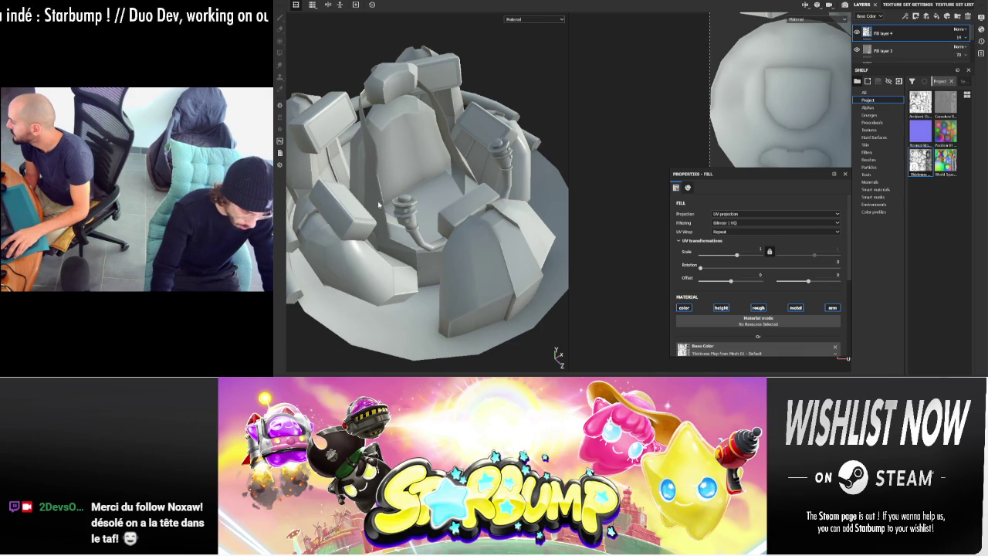
pyautogui.scroll(-3, 379, 203)
pyautogui.moveTo(379, 204)
pyautogui.keyDown('alt'); pyautogui.mouseDown()
pyautogui.moveTo(412, 91)
pyautogui.moveTo(503, 149)
pyautogui.mouseUp(); pyautogui.keyUp('alt')
pyautogui.scroll(2, 503, 159)
pyautogui.scroll(2, 503, 168)
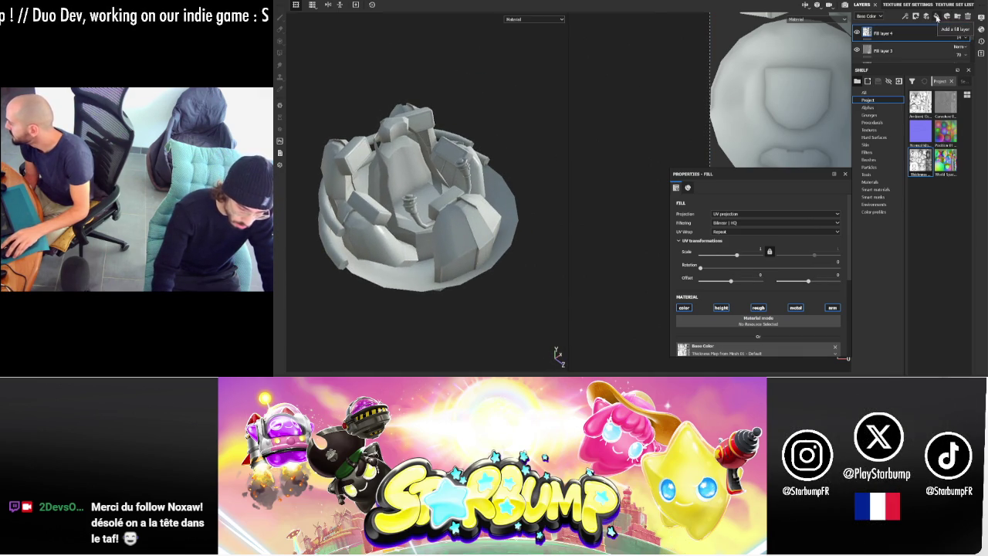
pyautogui.click(936, 17)
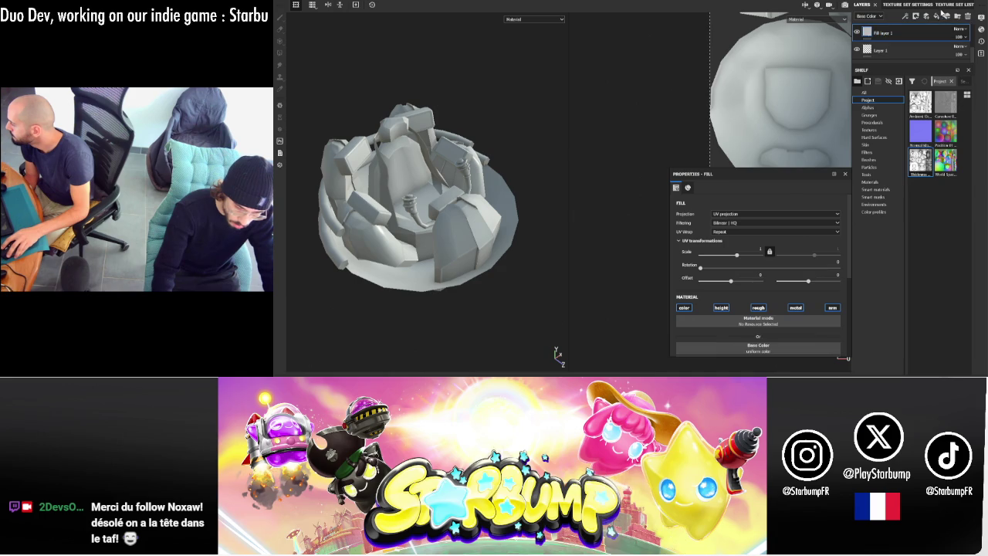
# - Add a new top fill layer with a black base colour, viewing the model top-down
pyautogui.click(936, 17)
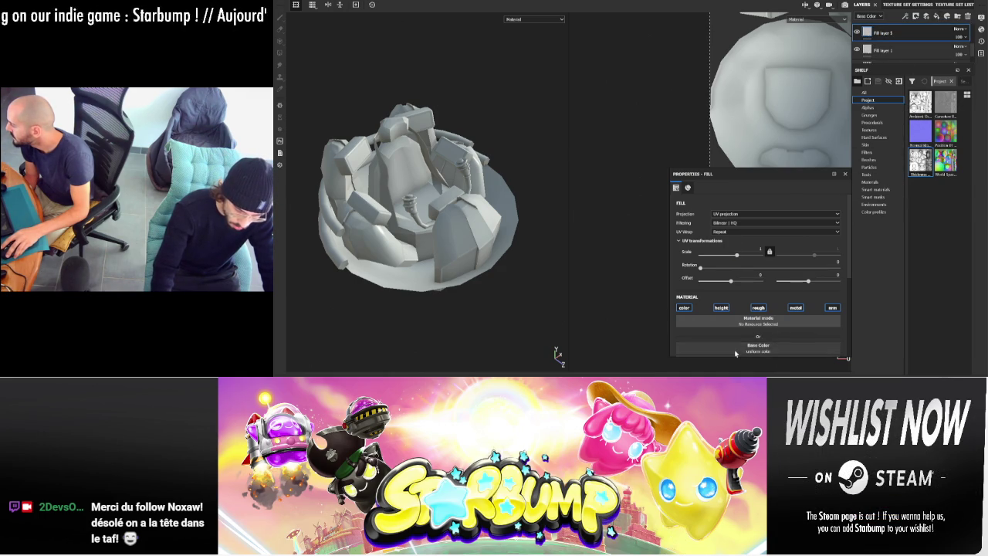
pyautogui.scroll(-2, 757, 285)
pyautogui.click(761, 264)
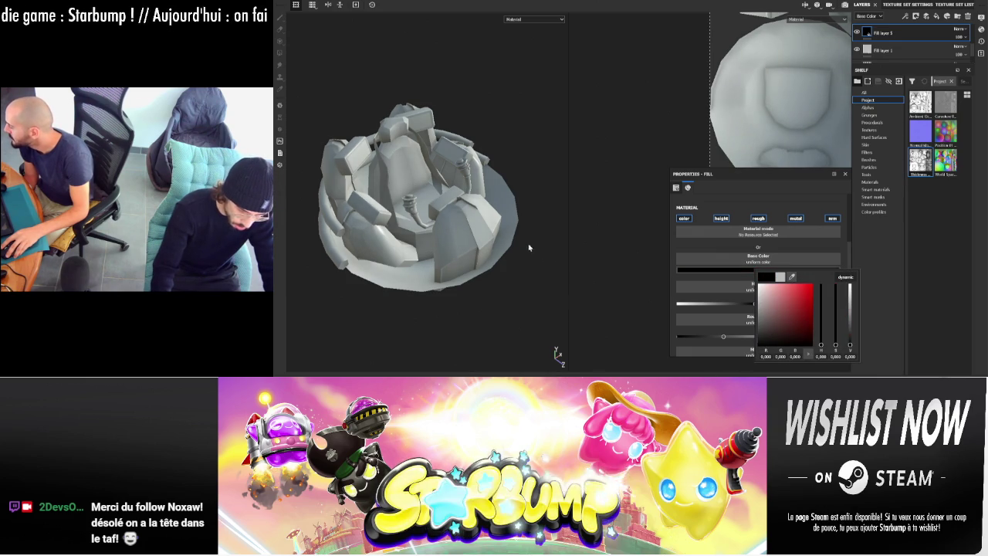
pyautogui.keyDown('alt'); pyautogui.moveTo(530, 247); pyautogui.dragTo(460, 158); pyautogui.keyUp('alt')
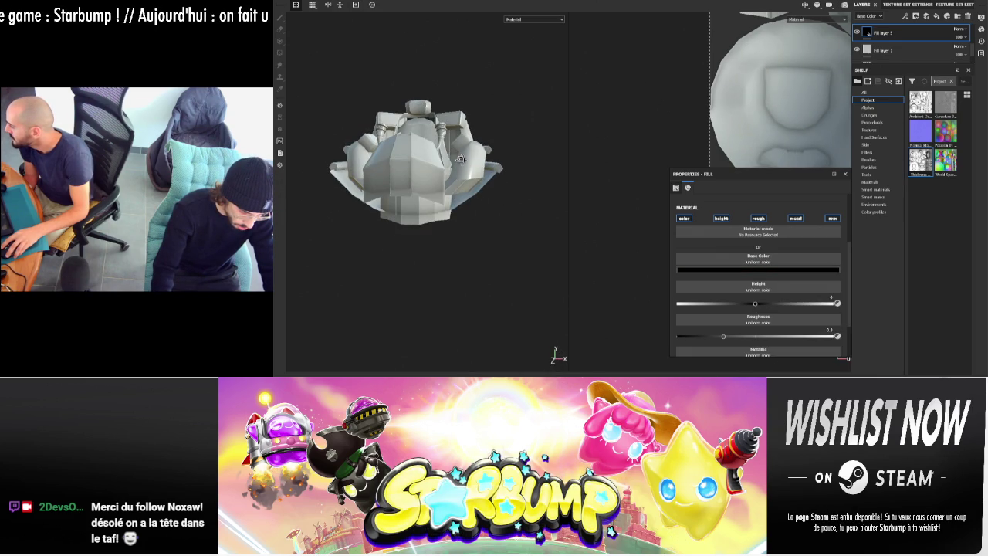
pyautogui.moveTo(460, 158)
pyautogui.keyDown('alt'); pyautogui.mouseDown()
pyautogui.moveTo(549, 139)
pyautogui.moveTo(533, 154)
pyautogui.mouseUp(); pyautogui.keyUp('alt')
pyautogui.scroll(-3, 922, 40)
pyautogui.scroll(3, 907, 39)
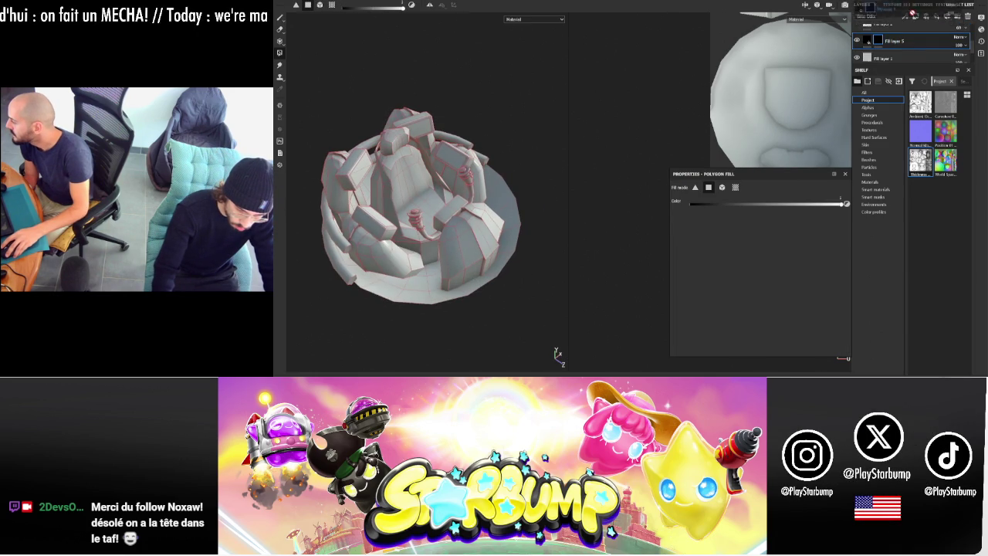
# - On Fill layer 5, polygon-fill the box panels and lower hull faces black
pyautogui.scroll(1, 912, 30)
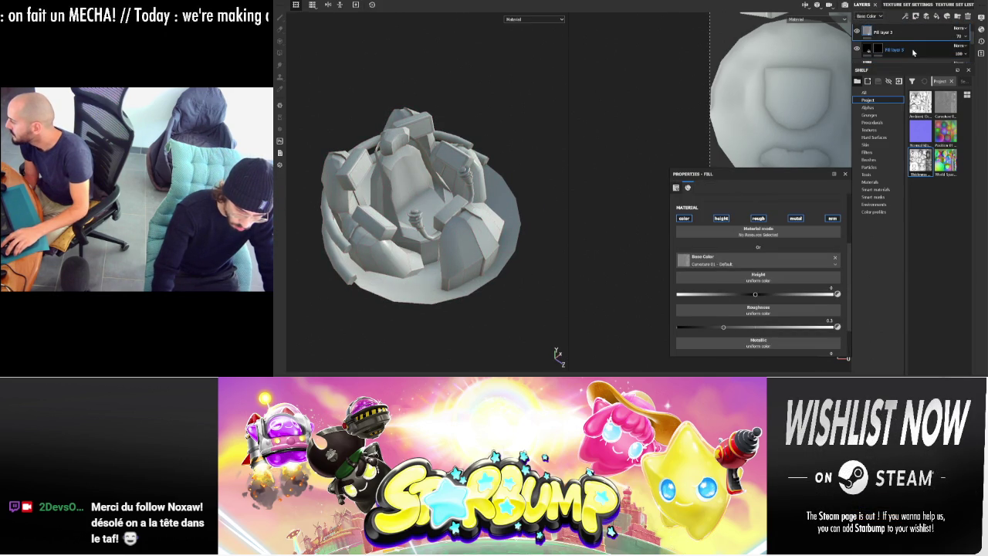
pyautogui.scroll(1, 912, 27)
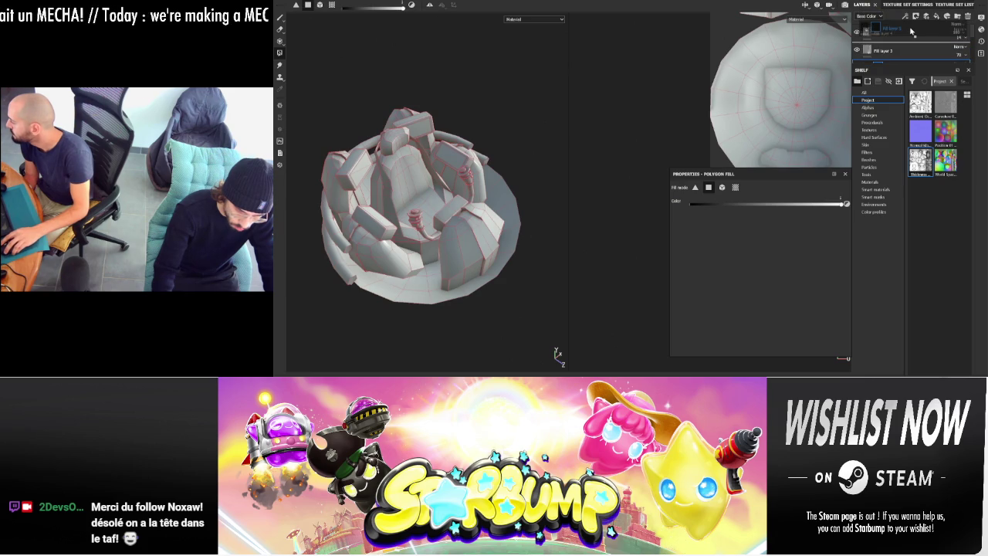
pyautogui.click(915, 32)
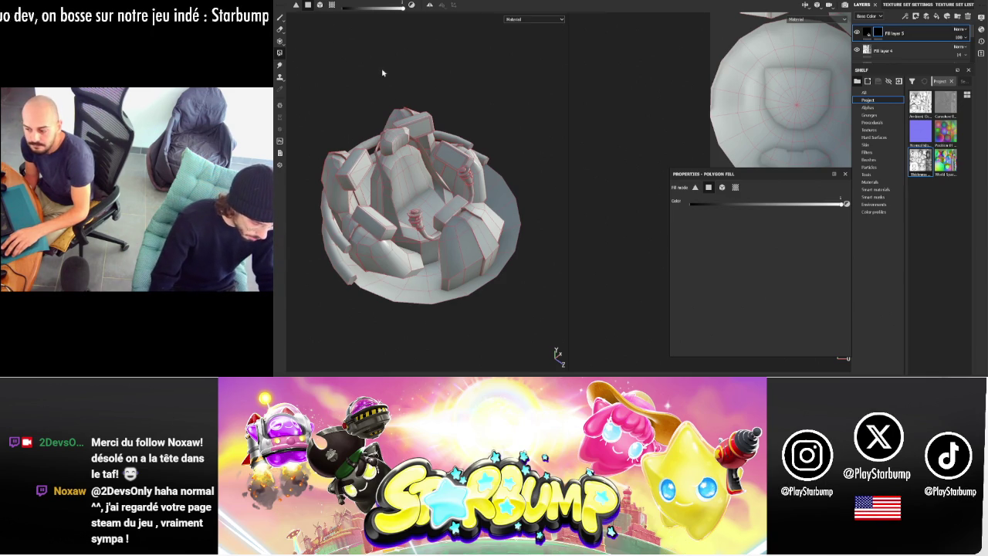
pyautogui.moveTo(501, 121)
pyautogui.keyDown('alt'); pyautogui.mouseDown()
pyautogui.moveTo(494, 117)
pyautogui.moveTo(525, 126)
pyautogui.moveTo(476, 92)
pyautogui.mouseUp(); pyautogui.keyUp('alt')
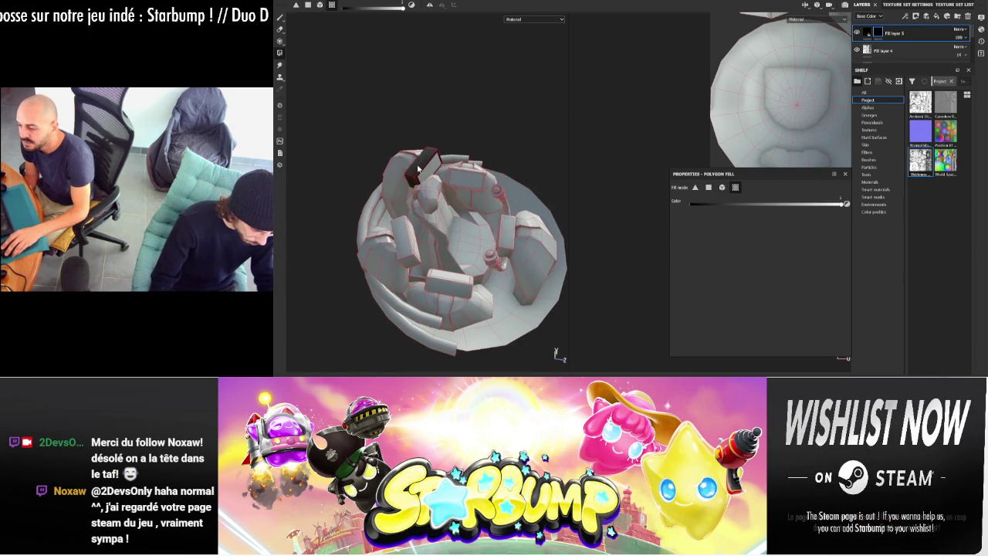
pyautogui.keyDown('alt'); pyautogui.moveTo(418, 169); pyautogui.dragTo(457, 156); pyautogui.keyUp('alt')
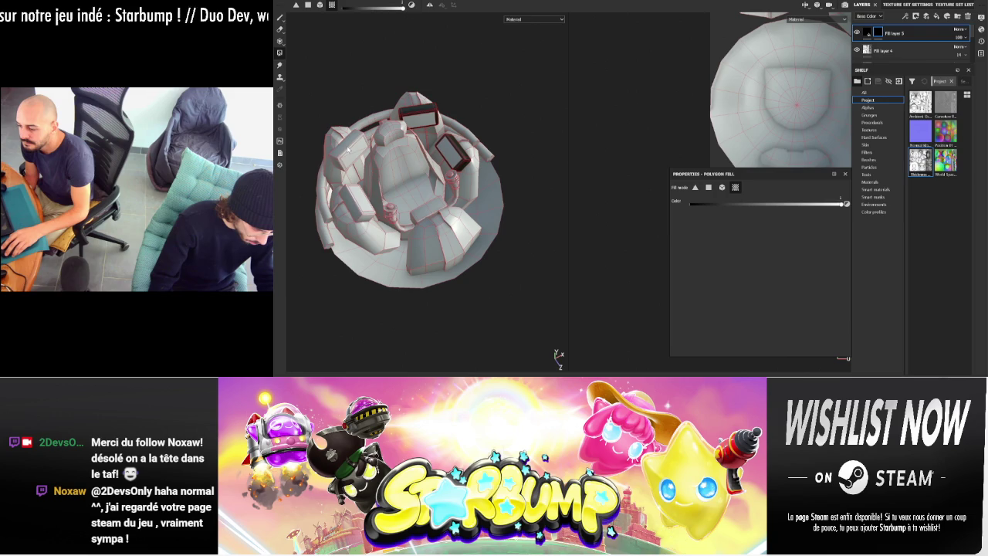
pyautogui.keyDown('alt'); pyautogui.moveTo(325, 215); pyautogui.dragTo(363, 177); pyautogui.keyUp('alt')
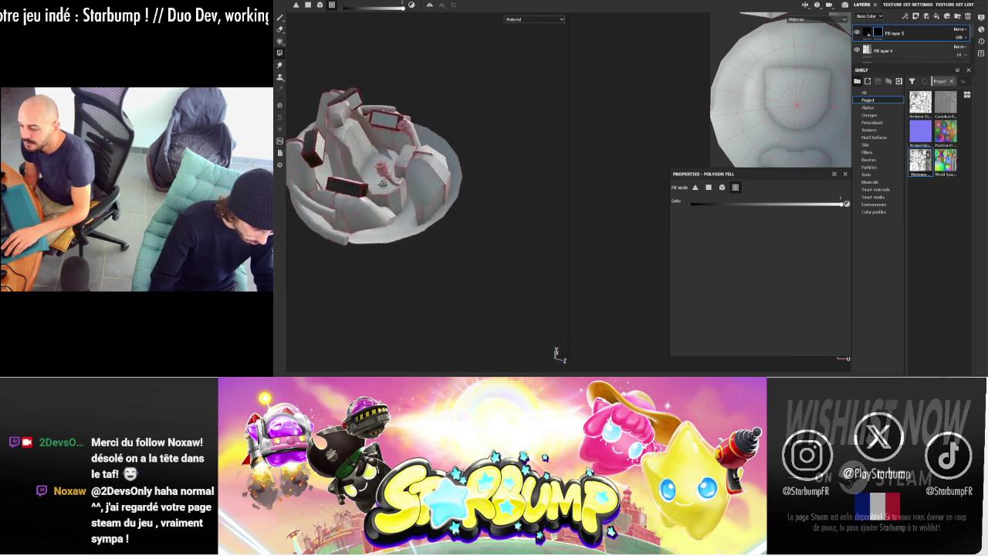
pyautogui.keyDown('alt'); pyautogui.moveTo(362, 178); pyautogui.dragTo(332, 193, button='middle'); pyautogui.keyUp('alt')
pyautogui.keyDown('alt'); pyautogui.moveTo(382, 132); pyautogui.dragTo(494, 127, button='middle'); pyautogui.keyUp('alt')
pyautogui.moveTo(494, 127)
pyautogui.keyDown('alt'); pyautogui.mouseDown()
pyautogui.moveTo(473, 131)
pyautogui.moveTo(582, 157)
pyautogui.mouseUp(); pyautogui.keyUp('alt')
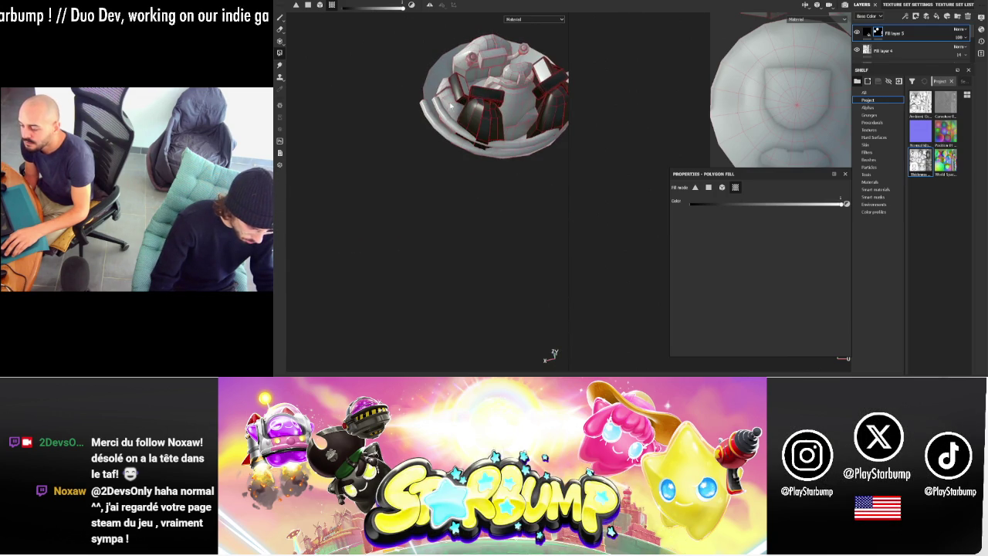
pyautogui.moveTo(451, 105)
pyautogui.keyDown('alt'); pyautogui.mouseDown()
pyautogui.moveTo(573, 133)
pyautogui.moveTo(522, 110)
pyautogui.moveTo(403, 170)
pyautogui.moveTo(353, 118)
pyautogui.mouseUp(); pyautogui.keyUp('alt')
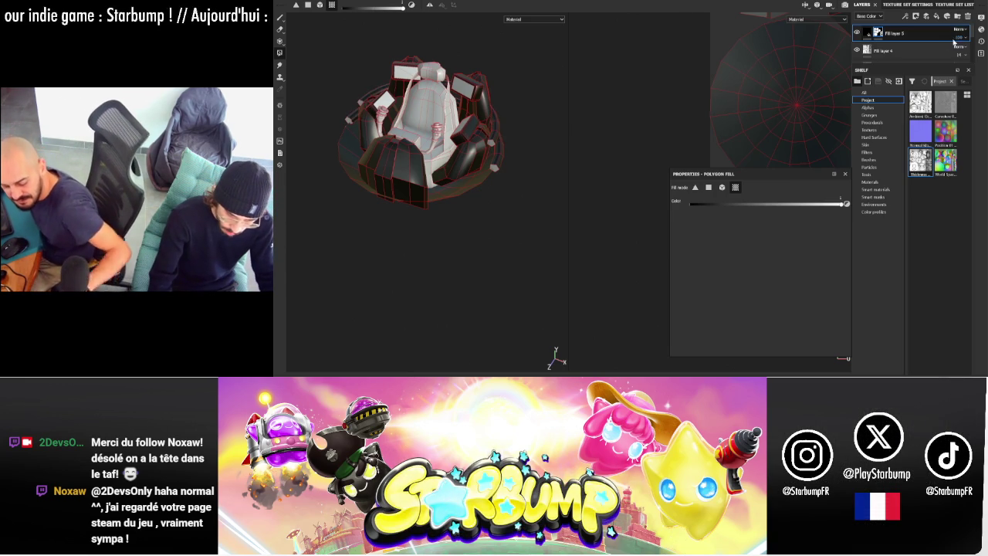
# - Lower Fill layer 5's opacity to 70 and polygon-fill the central seat pieces and surroundings
pyautogui.moveTo(956, 43); pyautogui.dragTo(975, 54)
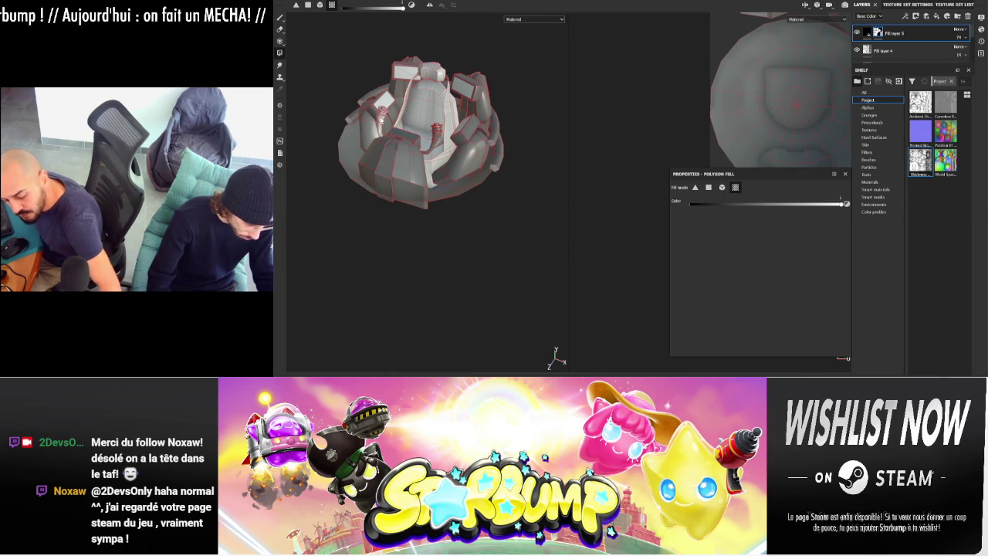
pyautogui.moveTo(511, 103)
pyautogui.keyDown('alt'); pyautogui.mouseDown()
pyautogui.moveTo(536, 159)
pyautogui.moveTo(591, 121)
pyautogui.moveTo(494, 77)
pyautogui.moveTo(431, 114)
pyautogui.moveTo(498, 99)
pyautogui.mouseUp(); pyautogui.keyUp('alt')
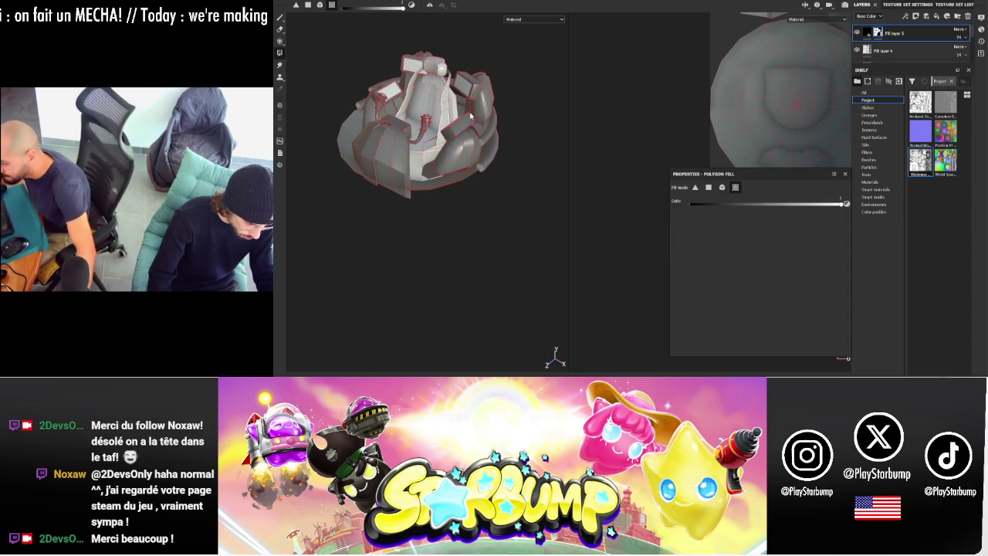
pyautogui.click(434, 89)
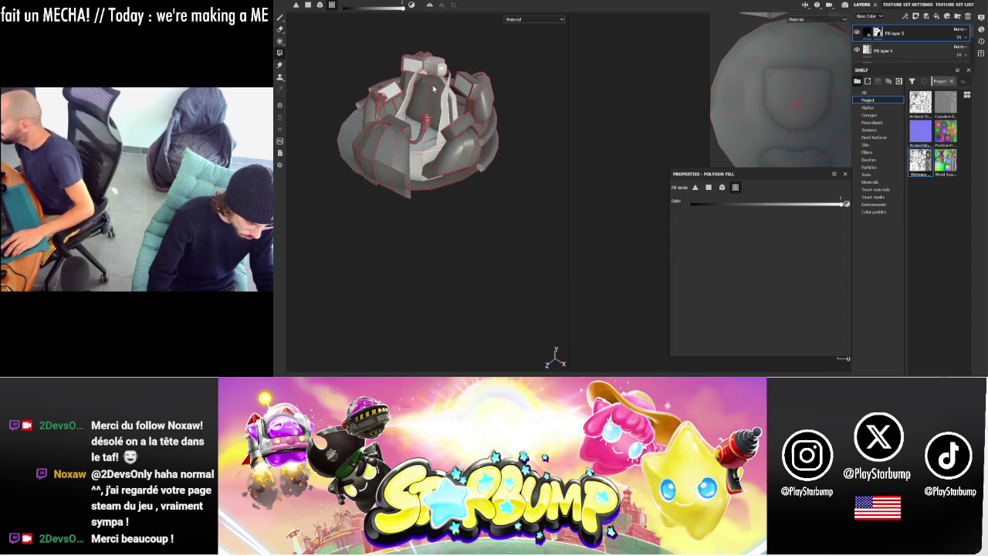
pyautogui.click(418, 155)
pyautogui.moveTo(418, 155)
pyautogui.keyDown('alt'); pyautogui.mouseDown()
pyautogui.moveTo(505, 172)
pyautogui.moveTo(430, 179)
pyautogui.moveTo(711, 98)
pyautogui.mouseUp(); pyautogui.keyUp('alt')
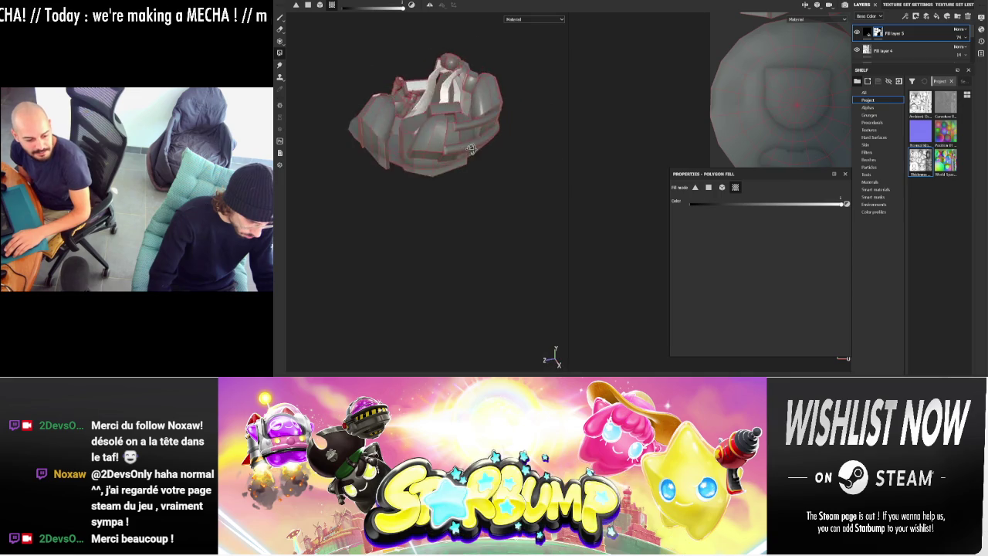
# - Adjust Fill layer 5's opacity further and add Fill layer 6 on top
pyautogui.click(970, 54)
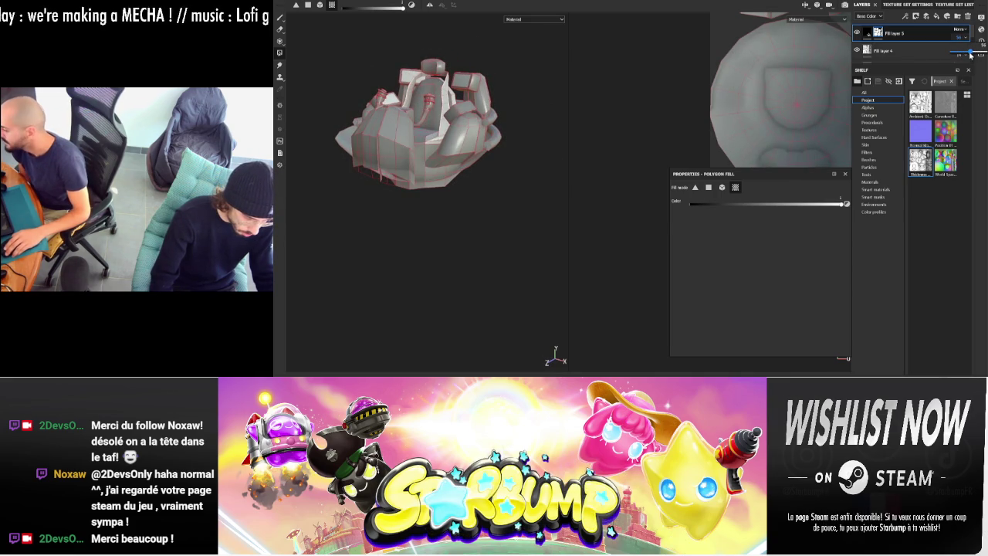
pyautogui.keyDown('alt'); pyautogui.moveTo(388, 282); pyautogui.dragTo(413, 292); pyautogui.keyUp('alt')
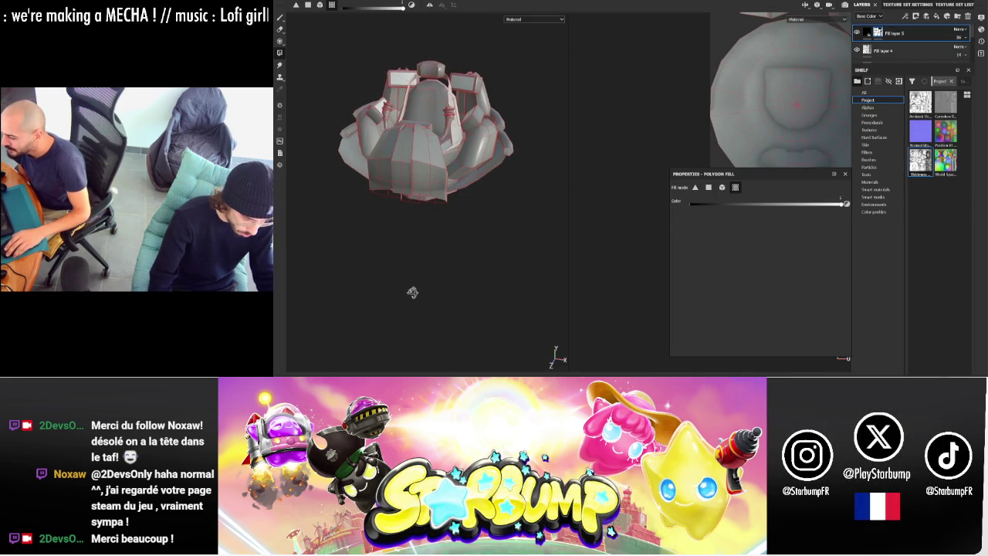
pyautogui.click(938, 17)
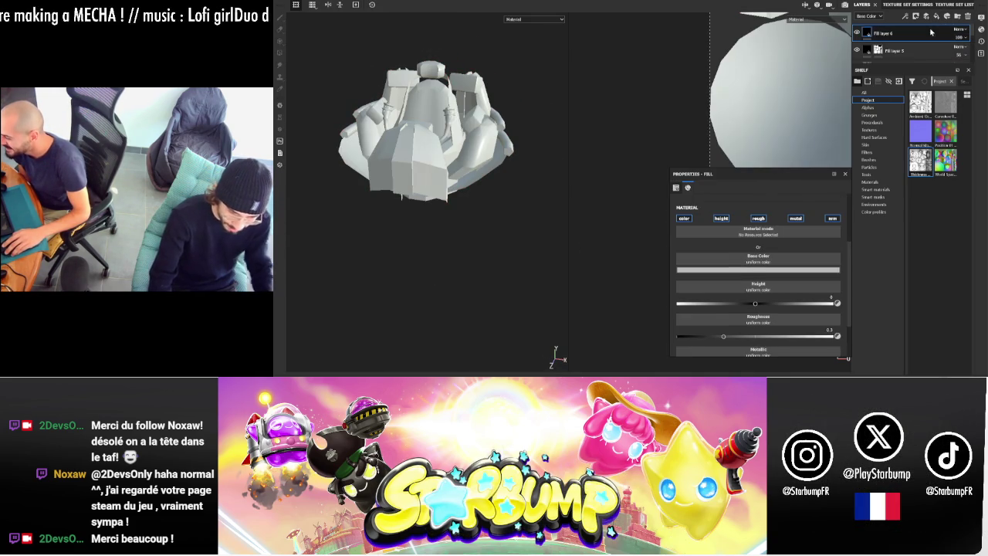
# - Set Fill layer 6's base colour to black and give it a black mask
pyautogui.click(766, 271)
pyautogui.moveTo(790, 325); pyautogui.dragTo(790, 349)
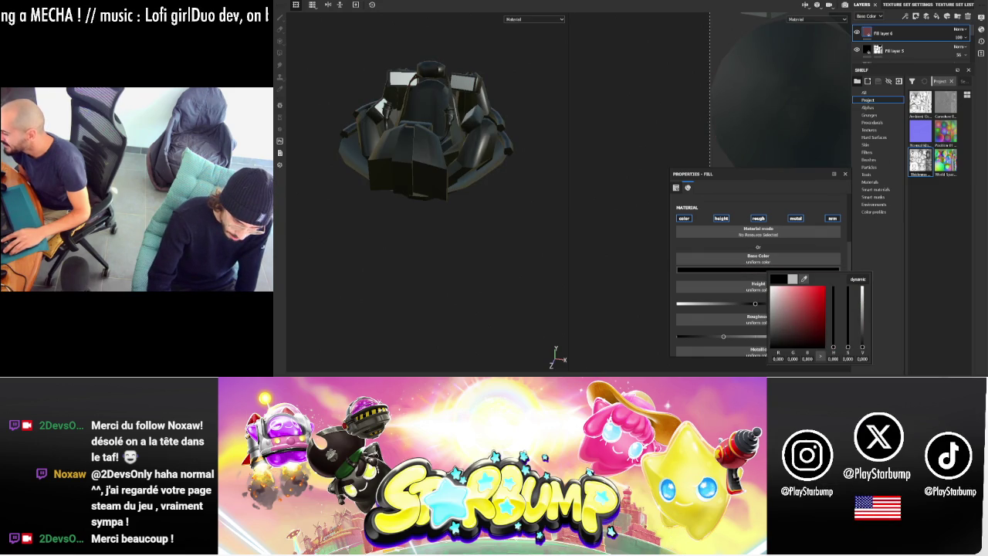
pyautogui.rightClick(909, 38)
pyautogui.click(921, 50)
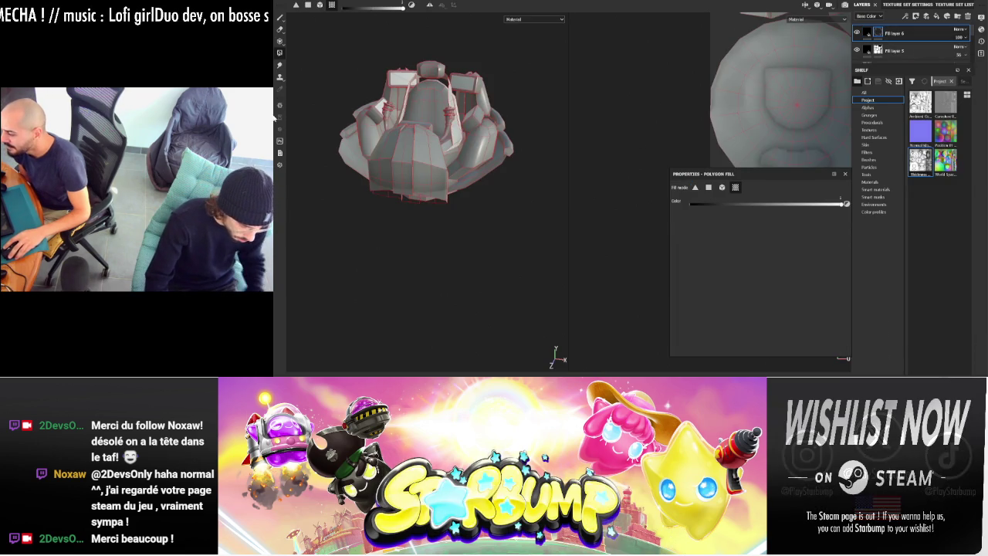
# - Polygon-fill the outer shell and front footrest on the mask, lowering opacity to about 22
pyautogui.keyDown('alt'); pyautogui.moveTo(274, 135); pyautogui.dragTo(448, 176); pyautogui.keyUp('alt')
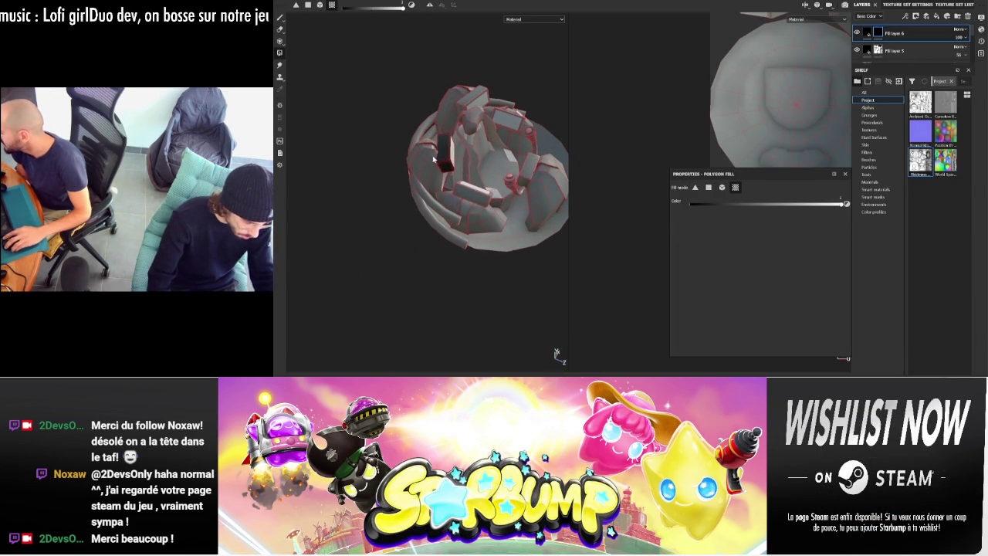
pyautogui.moveTo(414, 113)
pyautogui.keyDown('alt'); pyautogui.mouseDown()
pyautogui.moveTo(518, 168)
pyautogui.moveTo(320, 115)
pyautogui.moveTo(309, 124)
pyautogui.moveTo(501, 127)
pyautogui.mouseUp(); pyautogui.keyUp('alt')
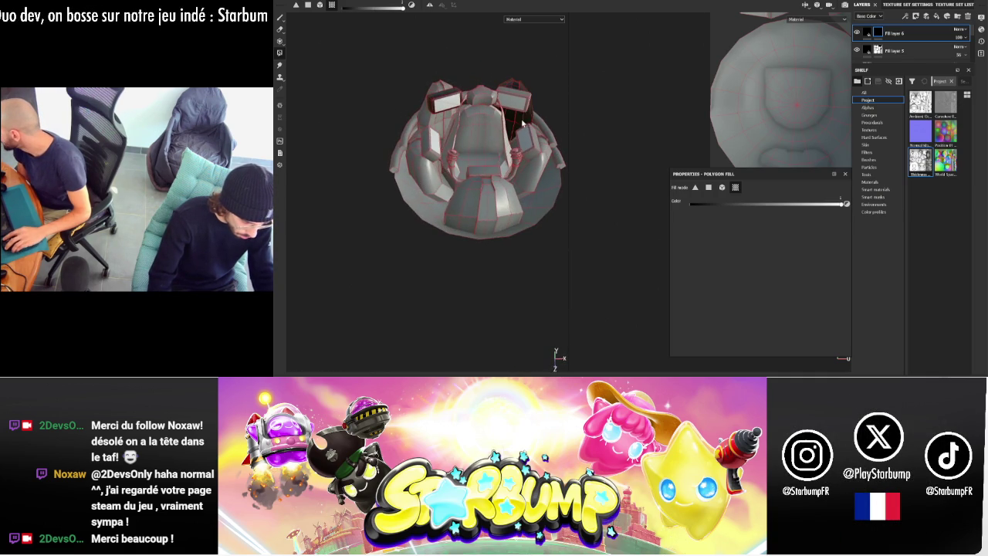
pyautogui.click(528, 176)
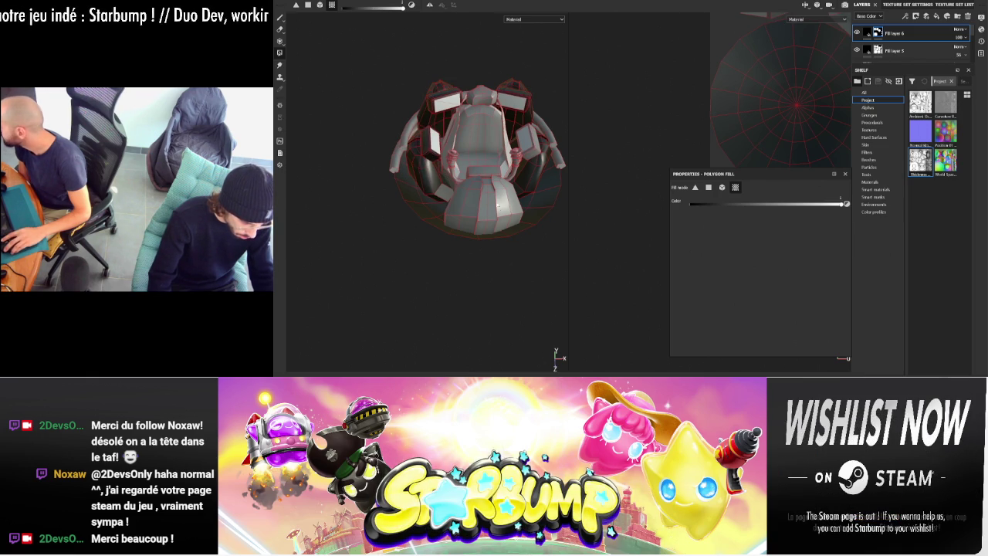
pyautogui.click(498, 205)
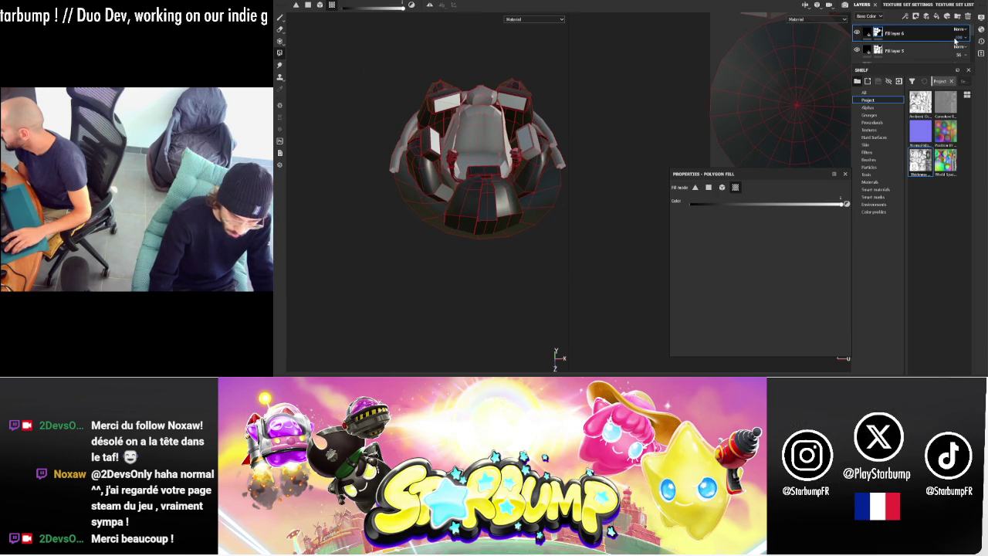
pyautogui.moveTo(964, 51); pyautogui.dragTo(960, 52)
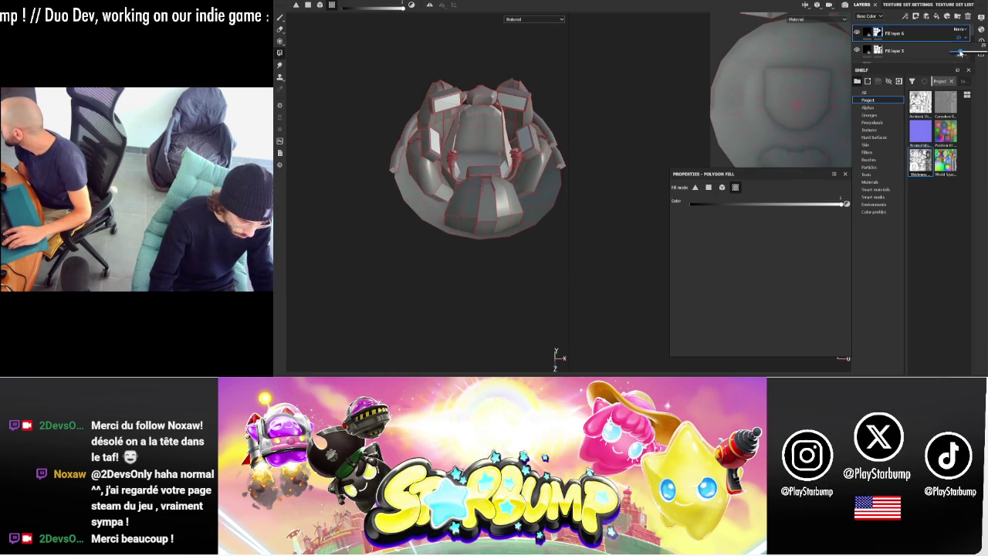
pyautogui.moveTo(483, 160)
pyautogui.keyDown('alt'); pyautogui.mouseDown()
pyautogui.moveTo(505, 48)
pyautogui.moveTo(556, 353)
pyautogui.mouseUp(); pyautogui.keyUp('alt')
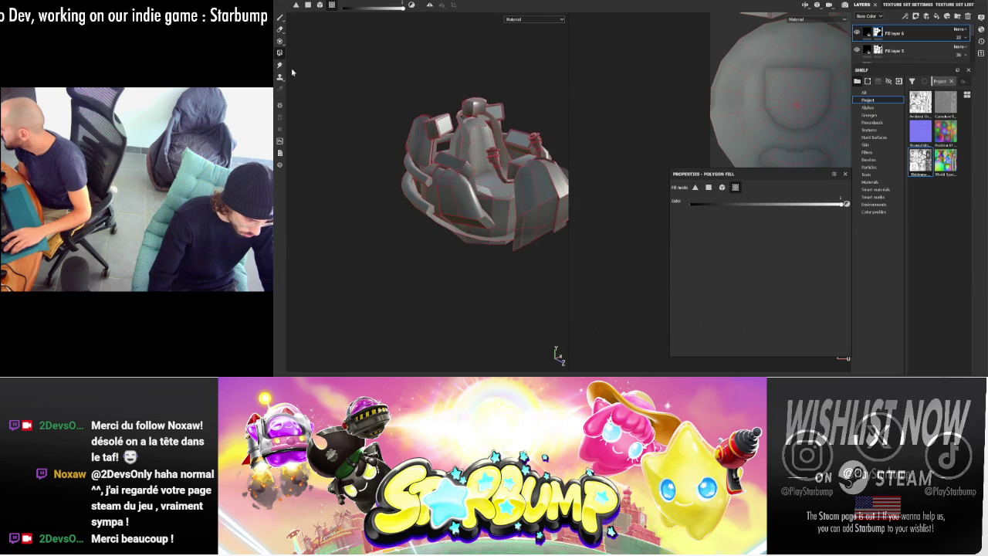
# - Switch to the Paint tool, show only the Base Color channel, and add Fill layer 7
pyautogui.press('1')
pyautogui.scroll(3, 555, 353)
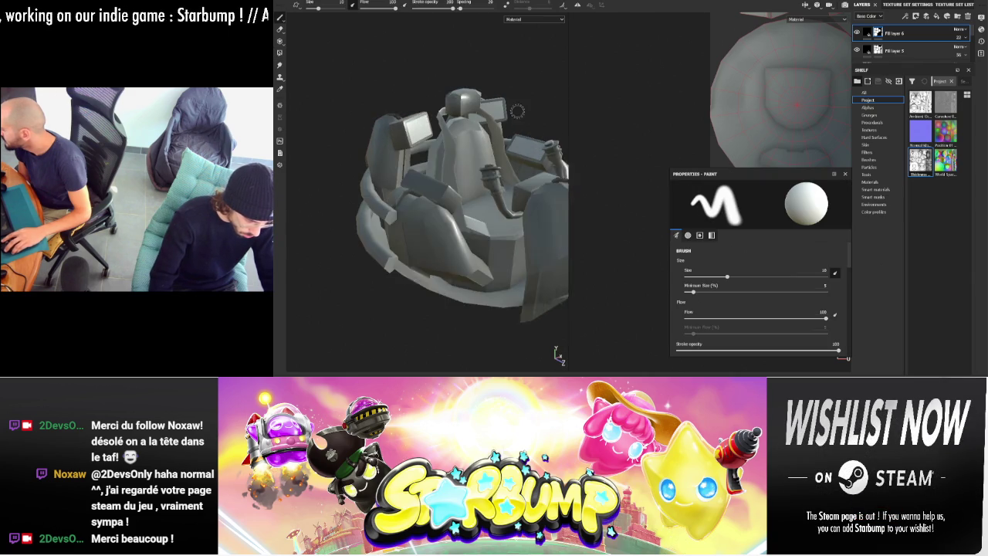
pyautogui.click(538, 37)
pyautogui.moveTo(529, 93)
pyautogui.keyDown('alt'); pyautogui.mouseDown()
pyautogui.moveTo(474, 102)
pyautogui.moveTo(491, 127)
pyautogui.moveTo(445, 113)
pyautogui.moveTo(452, 154)
pyautogui.mouseUp(); pyautogui.keyUp('alt')
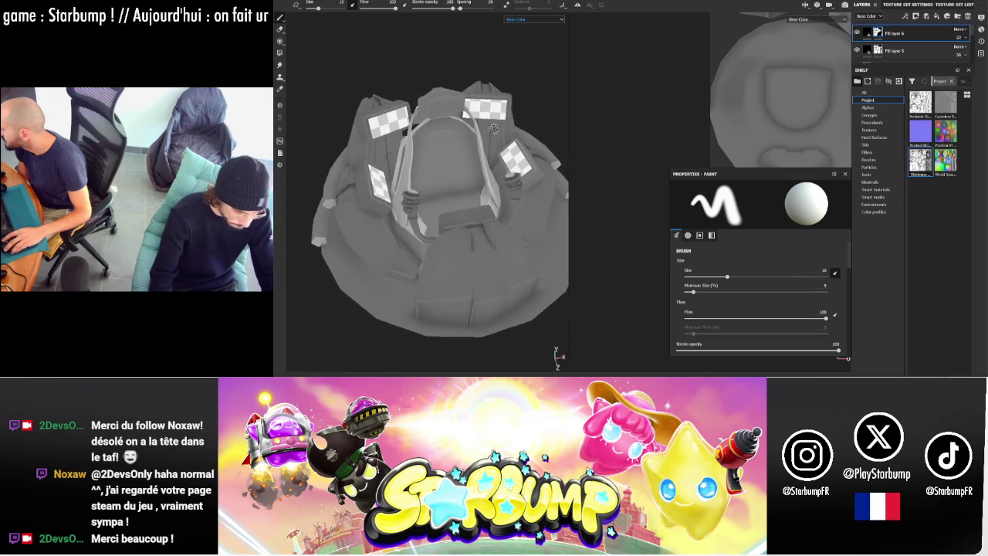
pyautogui.click(936, 17)
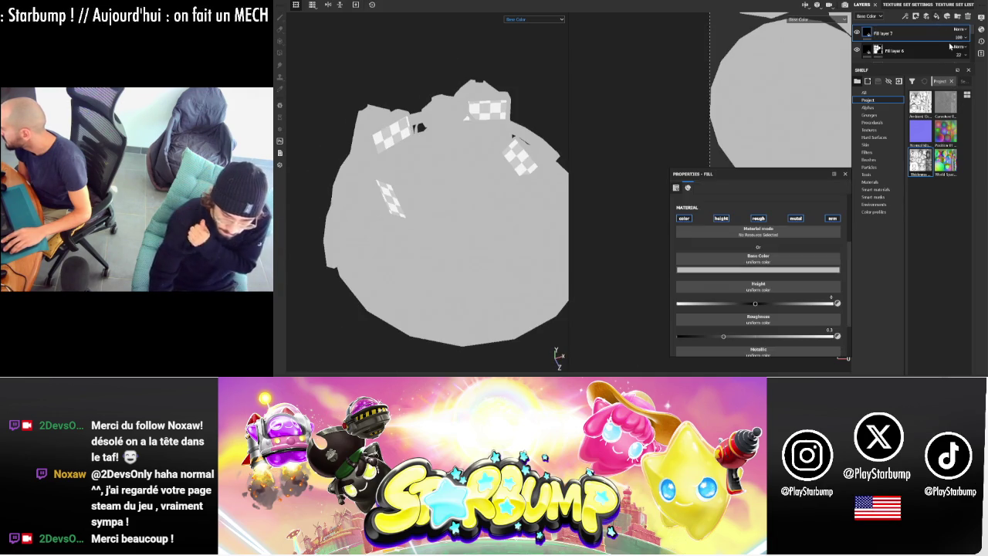
# - Set Fill layer 7's base colour to red and give it a black mask
pyautogui.click(780, 269)
pyautogui.click(845, 291)
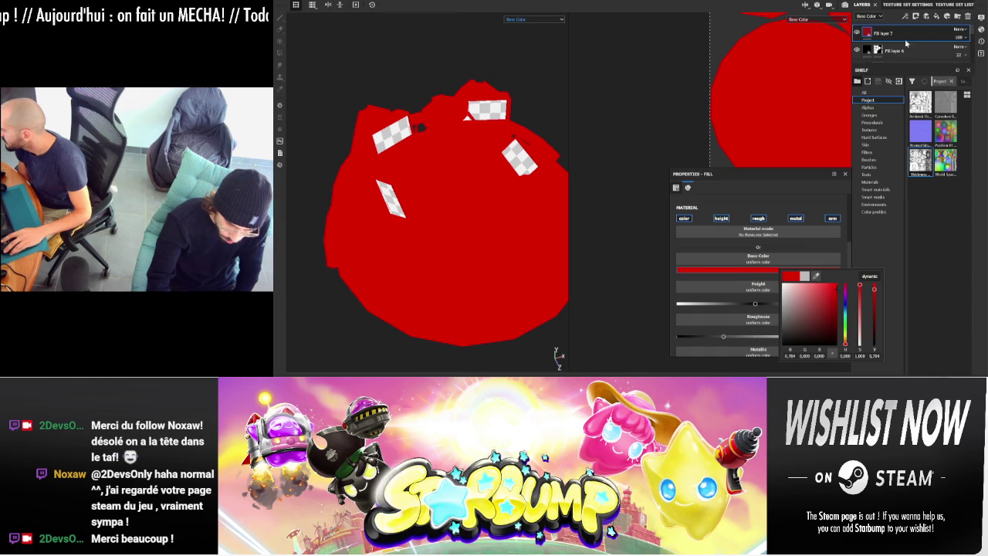
pyautogui.rightClick(907, 44)
pyautogui.click(926, 74)
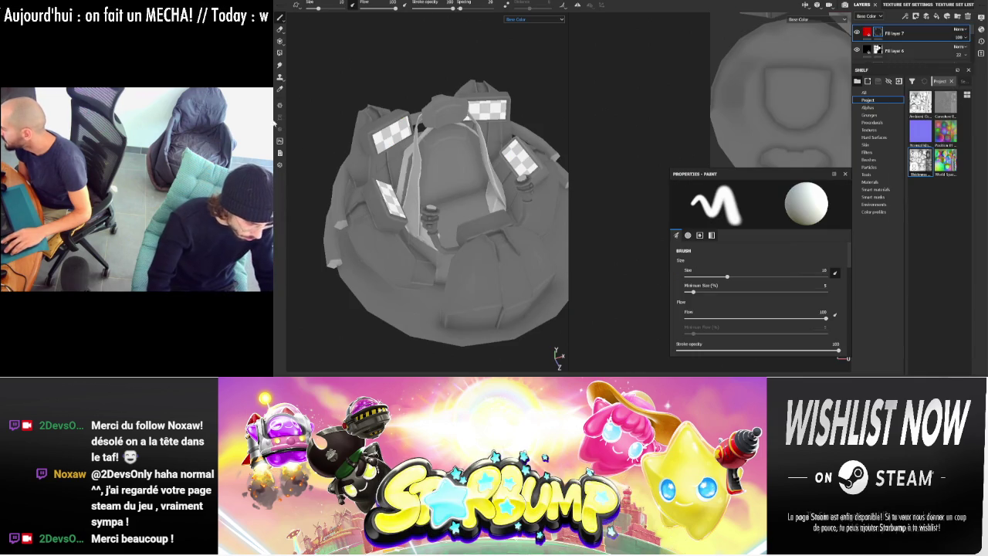
# - Polygon-fill both cockpit cylinder caps red, then add a new paint layer above Fill layer 7
pyautogui.press('4')
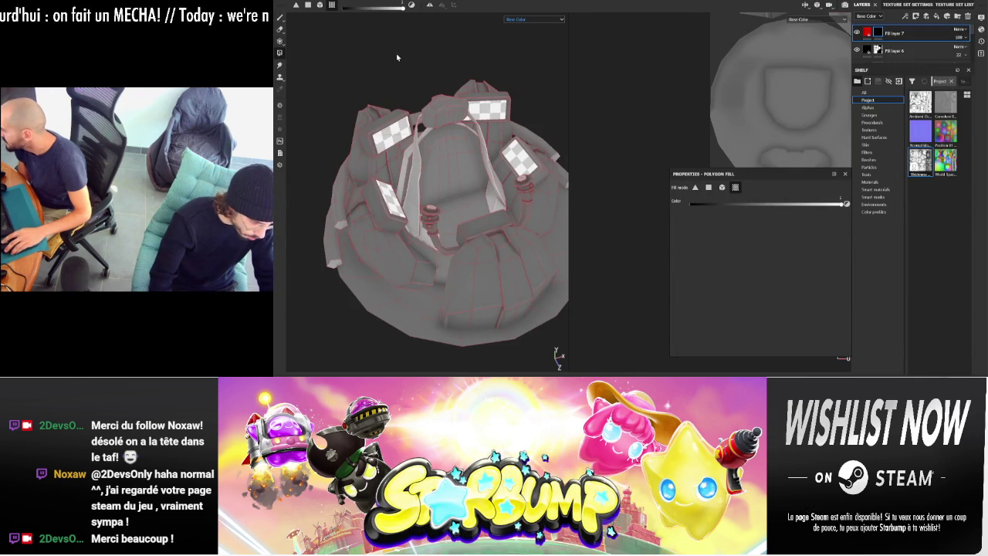
pyautogui.keyDown('alt'); pyautogui.moveTo(393, 57); pyautogui.dragTo(397, 189); pyautogui.keyUp('alt')
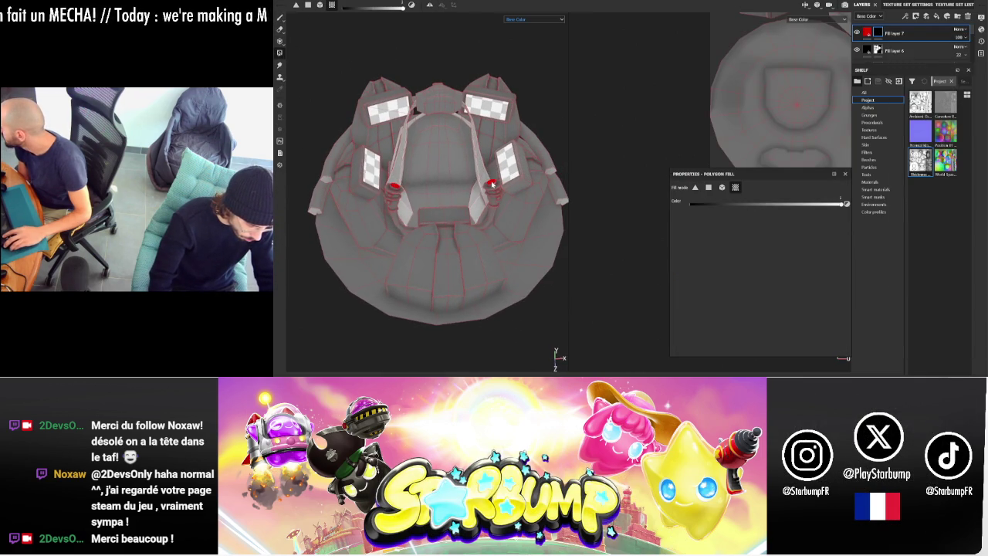
pyautogui.scroll(5, 491, 184)
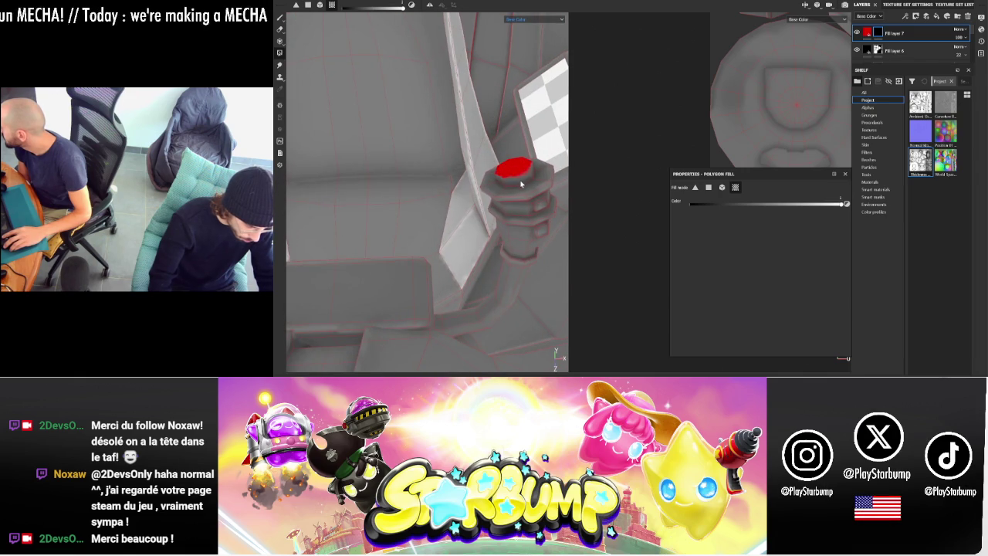
pyautogui.press('2')
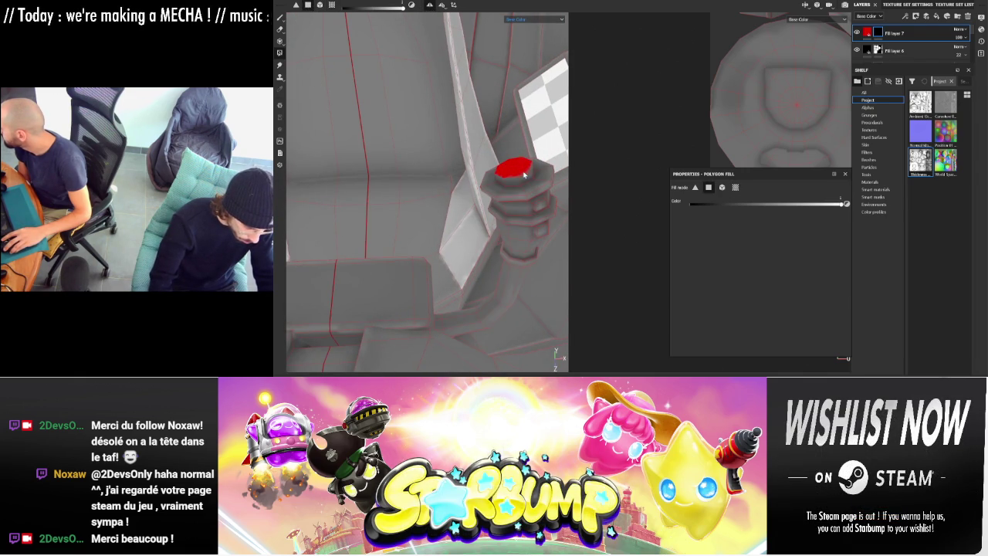
pyautogui.moveTo(499, 181)
pyautogui.keyDown('alt'); pyautogui.mouseDown()
pyautogui.moveTo(550, 173)
pyautogui.moveTo(484, 139)
pyautogui.mouseUp(); pyautogui.keyUp('alt')
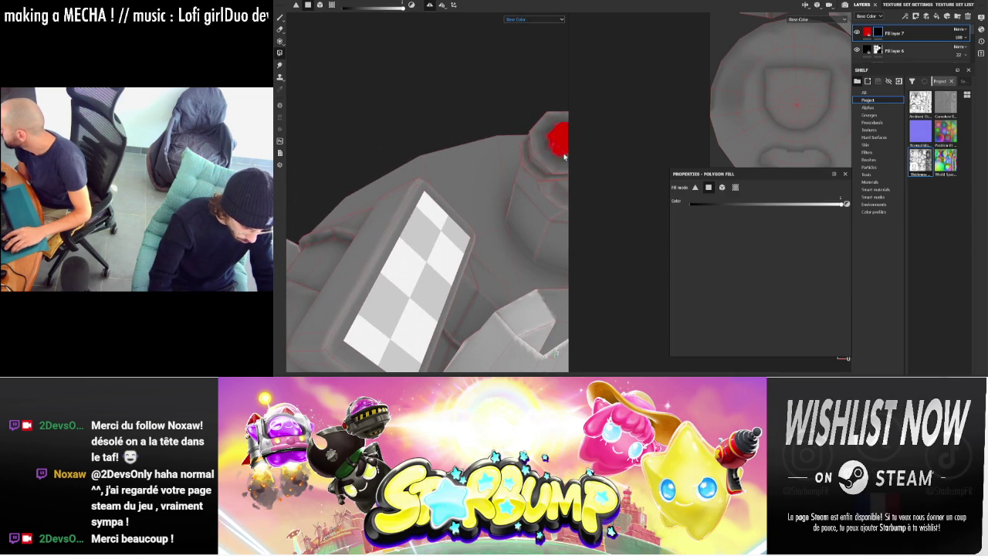
pyautogui.moveTo(563, 154)
pyautogui.keyDown('alt'); pyautogui.mouseDown()
pyautogui.moveTo(652, 175)
pyautogui.moveTo(463, 126)
pyautogui.moveTo(493, 222)
pyautogui.moveTo(479, 89)
pyautogui.mouseUp(); pyautogui.keyUp('alt')
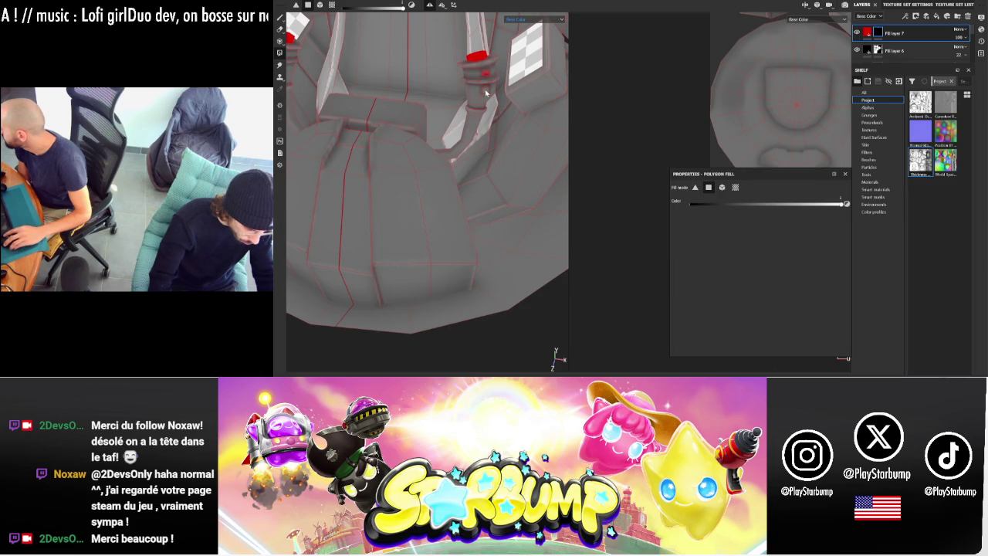
pyautogui.moveTo(476, 125)
pyautogui.keyDown('alt'); pyautogui.mouseDown()
pyautogui.moveTo(461, 119)
pyautogui.moveTo(424, 235)
pyautogui.moveTo(460, 206)
pyautogui.moveTo(441, 221)
pyautogui.mouseUp(); pyautogui.keyUp('alt')
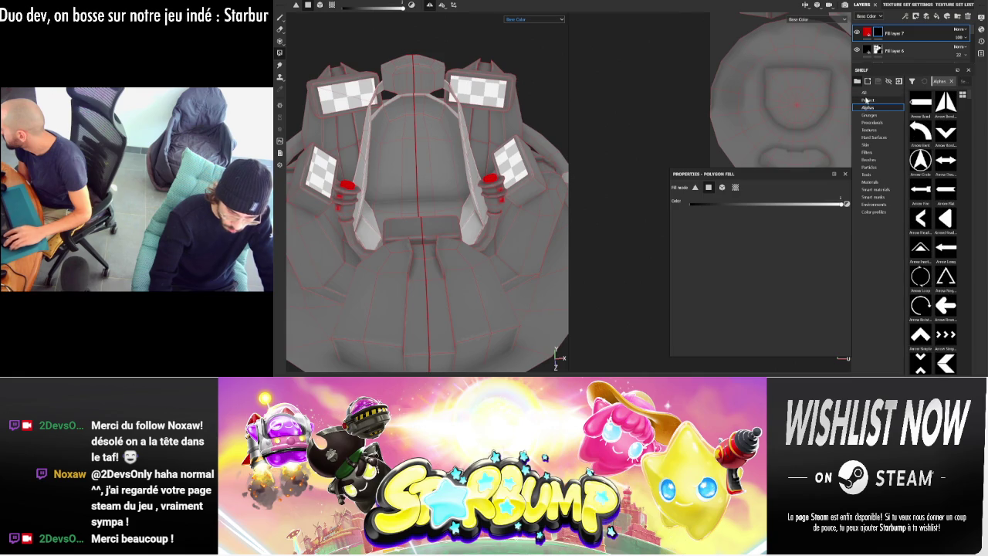
pyautogui.click(951, 81)
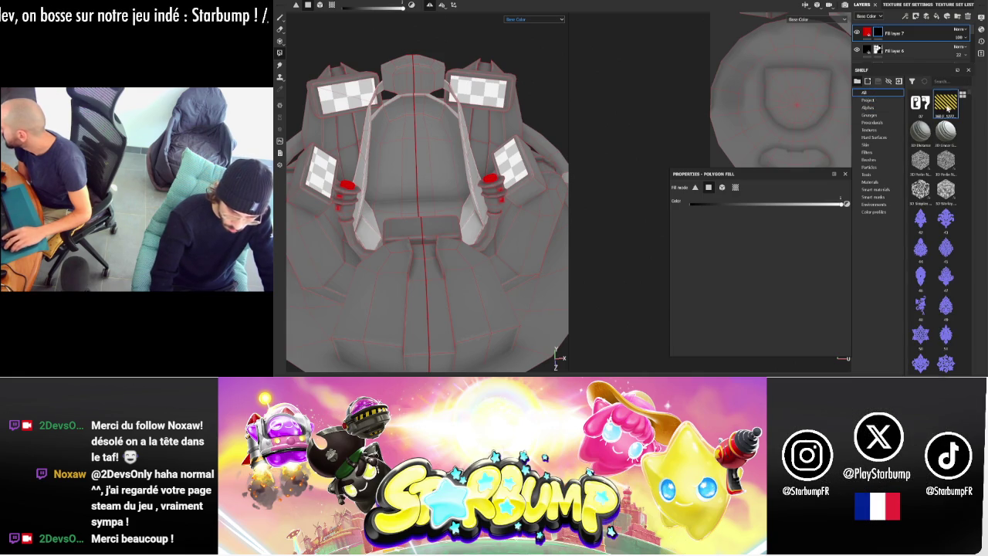
pyautogui.hotkey('ctrl', 'shift', 'n')
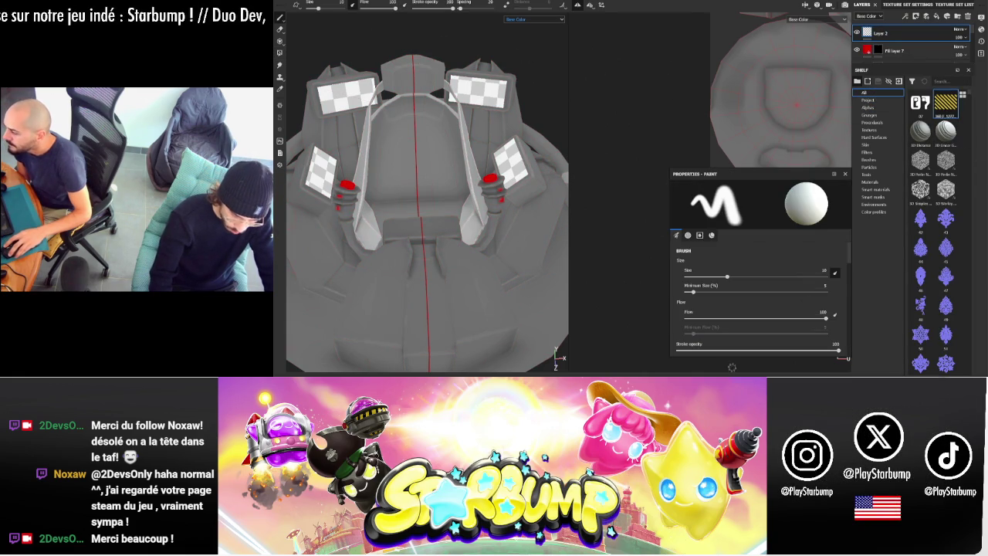
# - Switch to the Projection tool with the yellow-and-black hazard stripe texture as Base Color
pyautogui.scroll(-3, 738, 328)
pyautogui.click(281, 40)
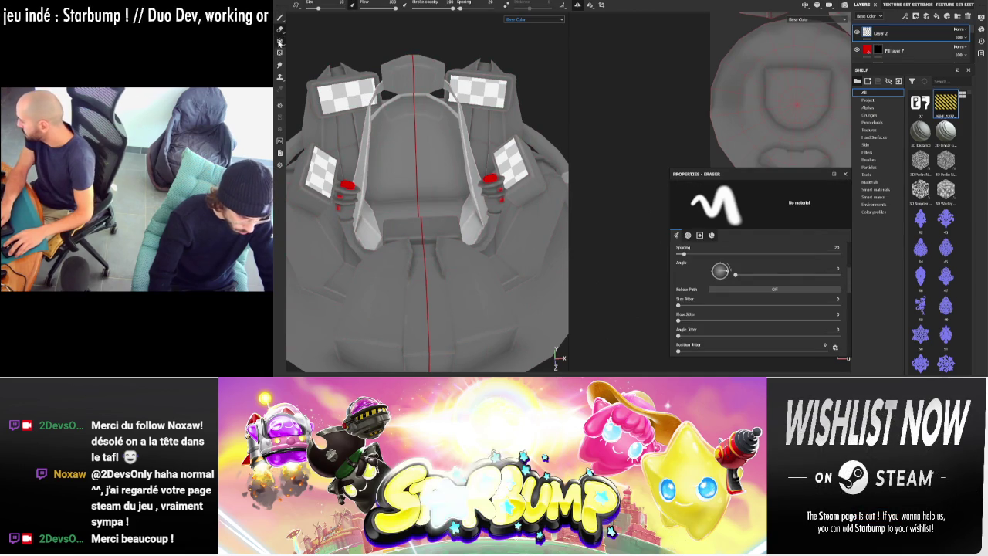
pyautogui.click(281, 40)
pyautogui.scroll(-2, 748, 268)
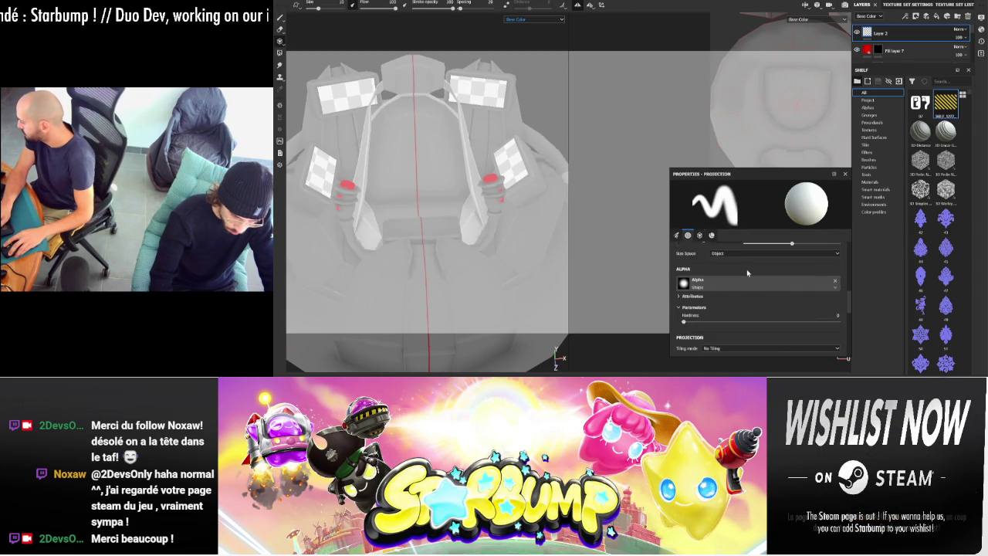
pyautogui.scroll(-3, 760, 260)
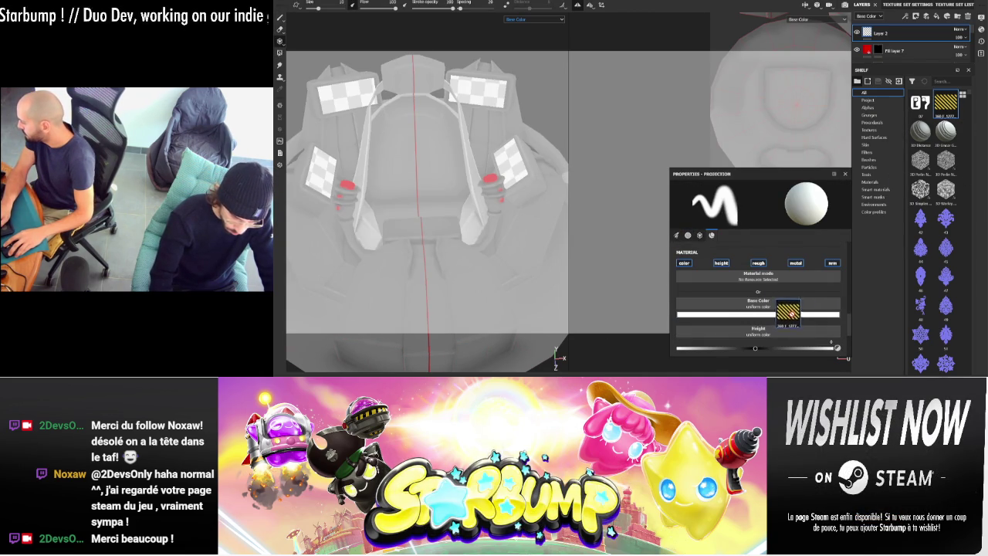
pyautogui.moveTo(781, 308); pyautogui.dragTo(779, 306)
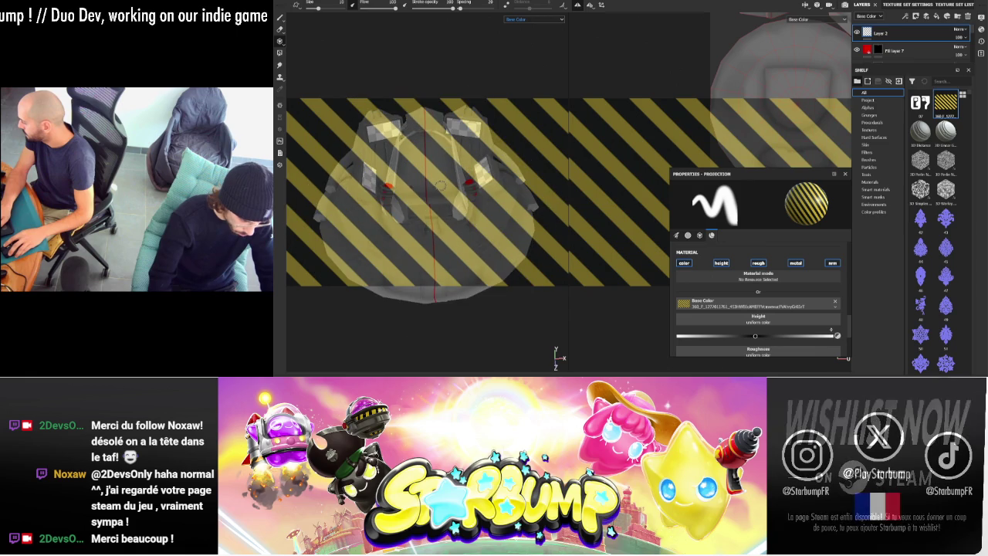
# - Project the hazard stripes across the cockpit's front mid-section on Layer 2
pyautogui.moveTo(505, 178)
pyautogui.keyDown('alt'); pyautogui.mouseDown()
pyautogui.moveTo(506, 186)
pyautogui.moveTo(422, 55)
pyautogui.moveTo(444, 87)
pyautogui.moveTo(468, 80)
pyautogui.moveTo(463, 99)
pyautogui.mouseUp(); pyautogui.keyUp('alt')
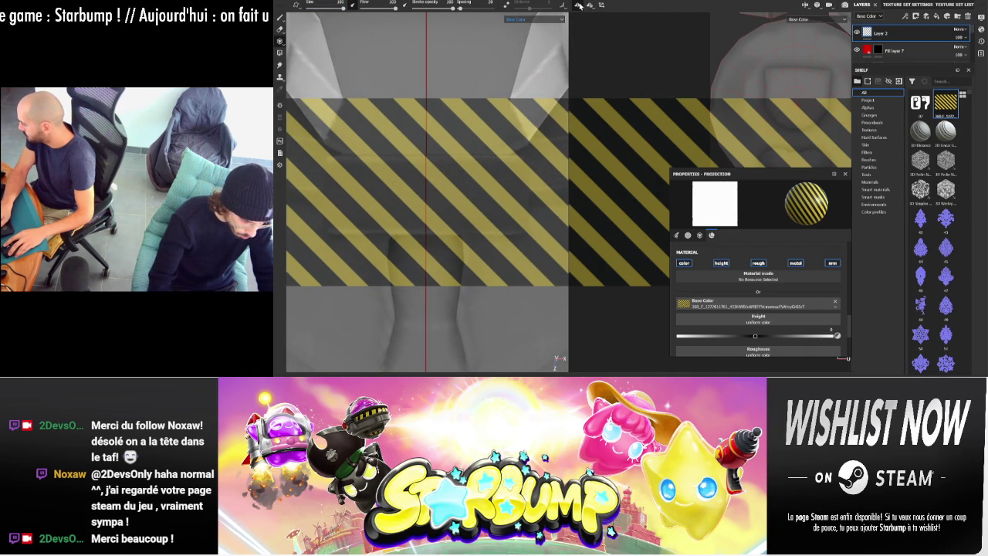
pyautogui.moveTo(363, 193)
pyautogui.mouseDown()
pyautogui.moveTo(490, 193)
pyautogui.moveTo(499, 287)
pyautogui.mouseUp()
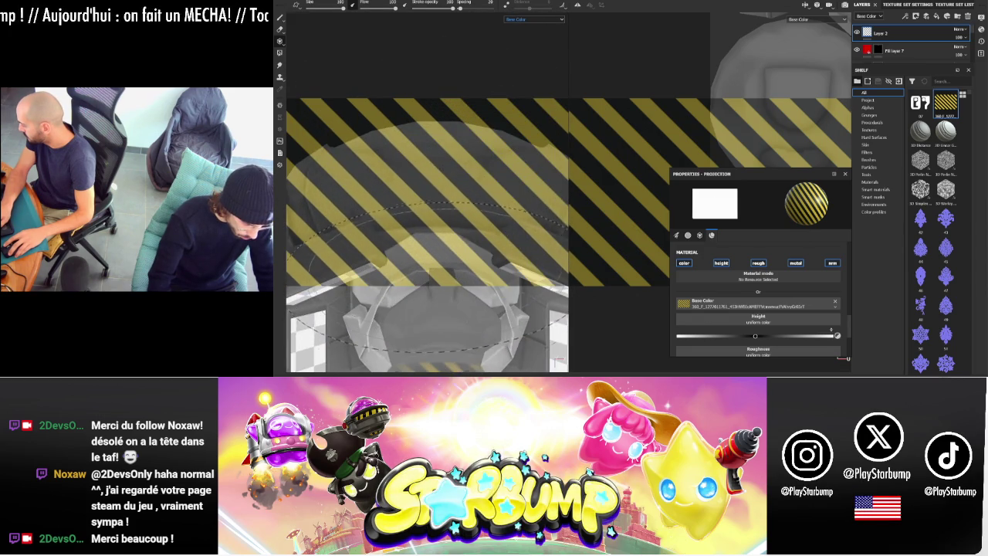
pyautogui.moveTo(440, 216)
pyautogui.keyDown('alt'); pyautogui.mouseDown()
pyautogui.moveTo(442, 226)
pyautogui.moveTo(381, 83)
pyautogui.moveTo(442, 232)
pyautogui.moveTo(619, 91)
pyautogui.moveTo(433, 32)
pyautogui.moveTo(517, 69)
pyautogui.moveTo(403, 297)
pyautogui.moveTo(447, 358)
pyautogui.mouseUp(); pyautogui.keyUp('alt')
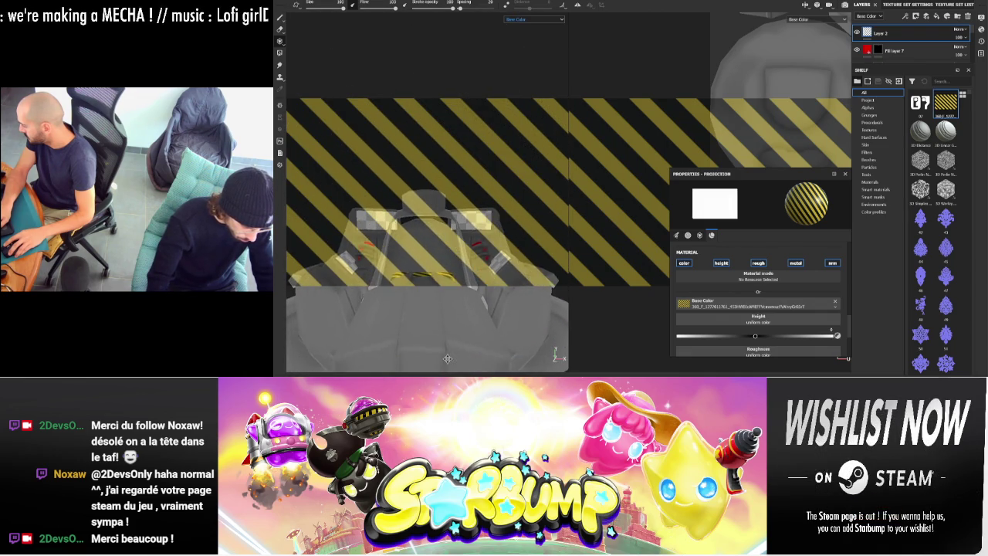
pyautogui.moveTo(501, 280)
pyautogui.keyDown('alt'); pyautogui.mouseDown()
pyautogui.moveTo(506, 184)
pyautogui.moveTo(457, 158)
pyautogui.moveTo(438, 177)
pyautogui.mouseUp(); pyautogui.keyUp('alt')
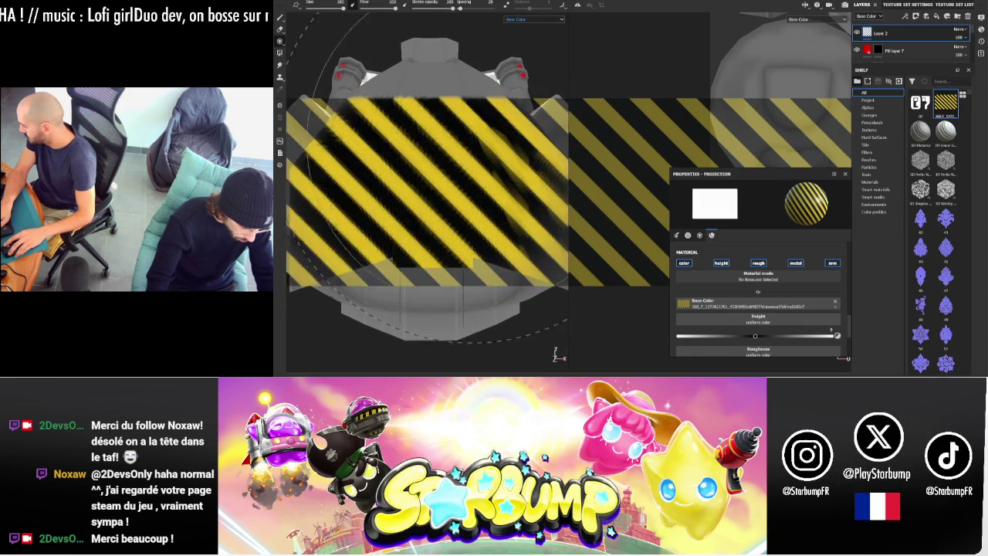
pyautogui.scroll(-5, 331, 83)
pyautogui.press('1')
pyautogui.moveTo(514, 66)
pyautogui.keyDown('alt'); pyautogui.mouseDown()
pyautogui.moveTo(530, 167)
pyautogui.moveTo(508, 175)
pyautogui.moveTo(511, 113)
pyautogui.mouseUp(); pyautogui.keyUp('alt')
pyautogui.rightClick(921, 52)
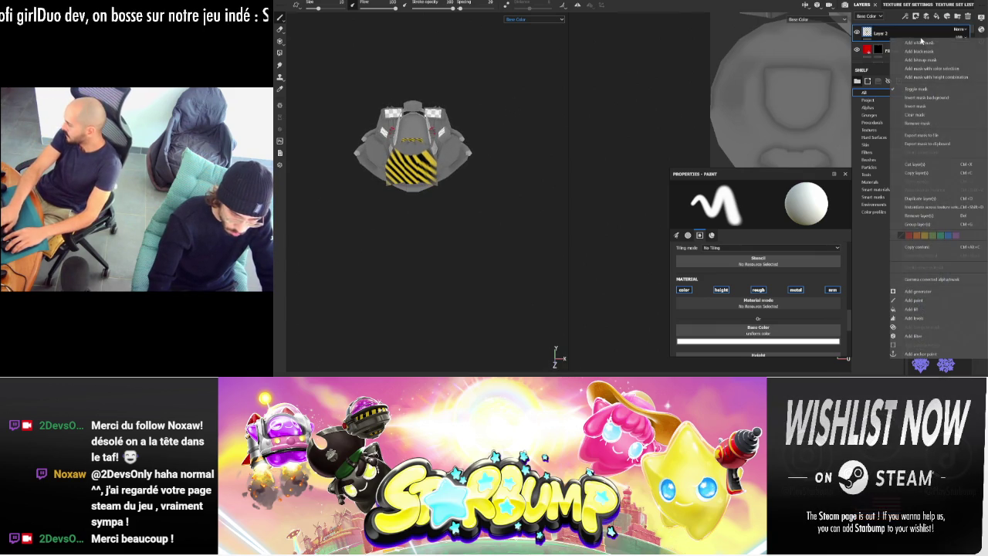
# - Black-mask Layer 2 and polygon-fill the lower front panel and a small polygon to reveal stripes
pyautogui.press('Escape')
pyautogui.click(279, 136)
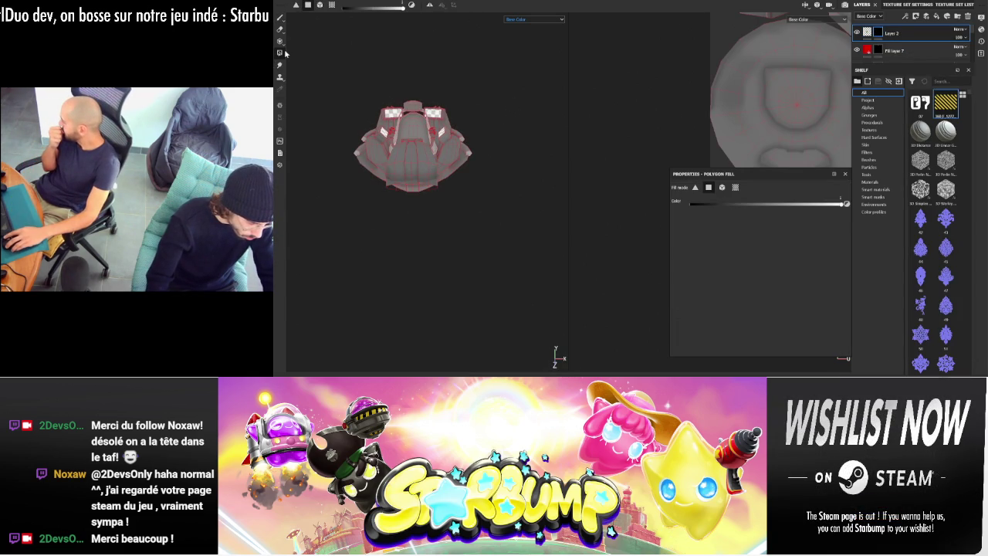
pyautogui.click(416, 174)
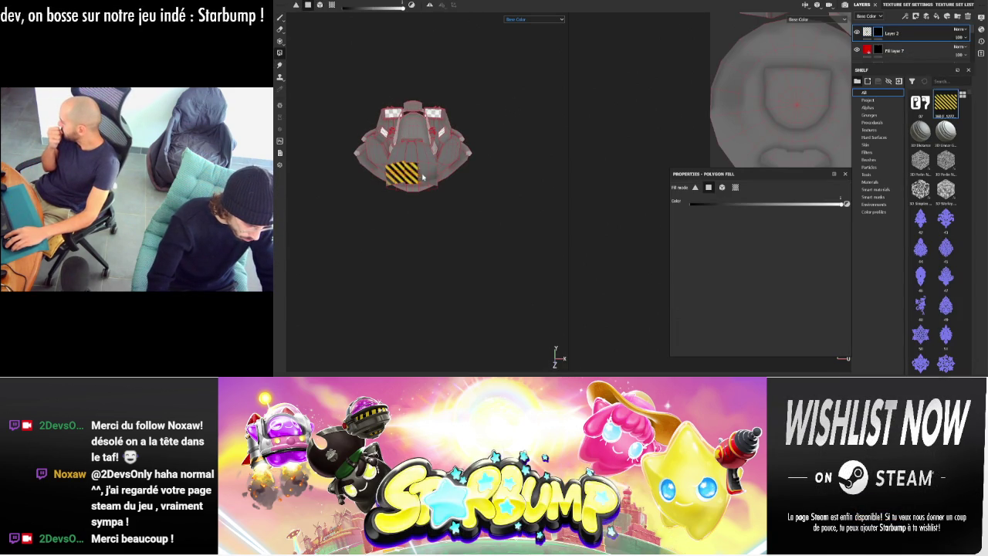
pyautogui.moveTo(510, 158)
pyautogui.keyDown('alt'); pyautogui.mouseDown()
pyautogui.moveTo(489, 190)
pyautogui.moveTo(520, 192)
pyautogui.moveTo(463, 192)
pyautogui.moveTo(563, 112)
pyautogui.mouseUp(); pyautogui.keyUp('alt')
pyautogui.click(406, 166)
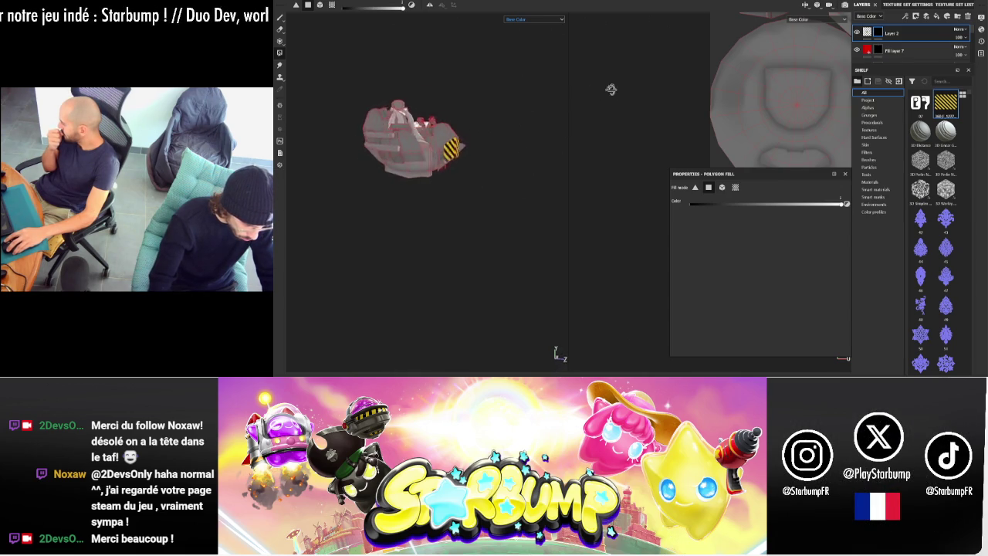
pyautogui.moveTo(503, 93)
pyautogui.keyDown('alt'); pyautogui.mouseDown()
pyautogui.moveTo(510, 85)
pyautogui.moveTo(392, 204)
pyautogui.moveTo(368, 132)
pyautogui.moveTo(332, 178)
pyautogui.mouseUp(); pyautogui.keyUp('alt')
pyautogui.scroll(5, 360, 151)
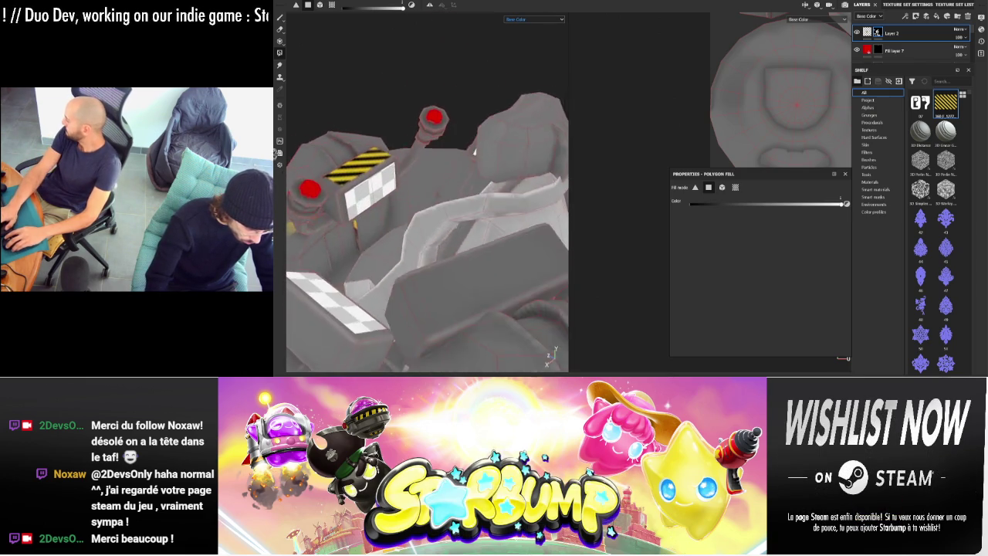
pyautogui.keyDown('alt'); pyautogui.moveTo(347, 129); pyautogui.dragTo(355, 13); pyautogui.keyUp('alt')
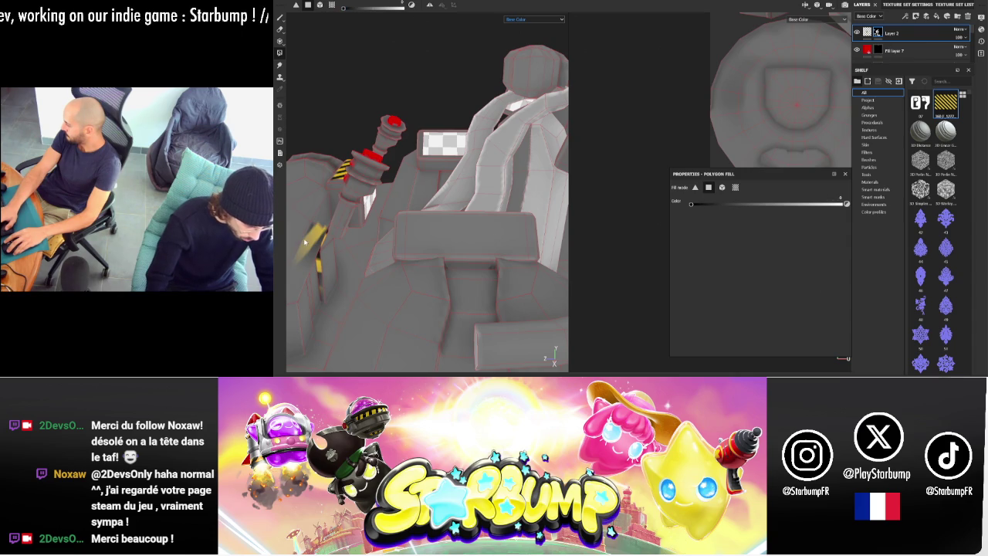
pyautogui.moveTo(329, 210)
pyautogui.keyDown('alt'); pyautogui.mouseDown()
pyautogui.moveTo(478, 211)
pyautogui.moveTo(511, 229)
pyautogui.moveTo(525, 265)
pyautogui.moveTo(522, 301)
pyautogui.moveTo(513, 225)
pyautogui.mouseUp(); pyautogui.keyUp('alt')
pyautogui.scroll(-3, 477, 211)
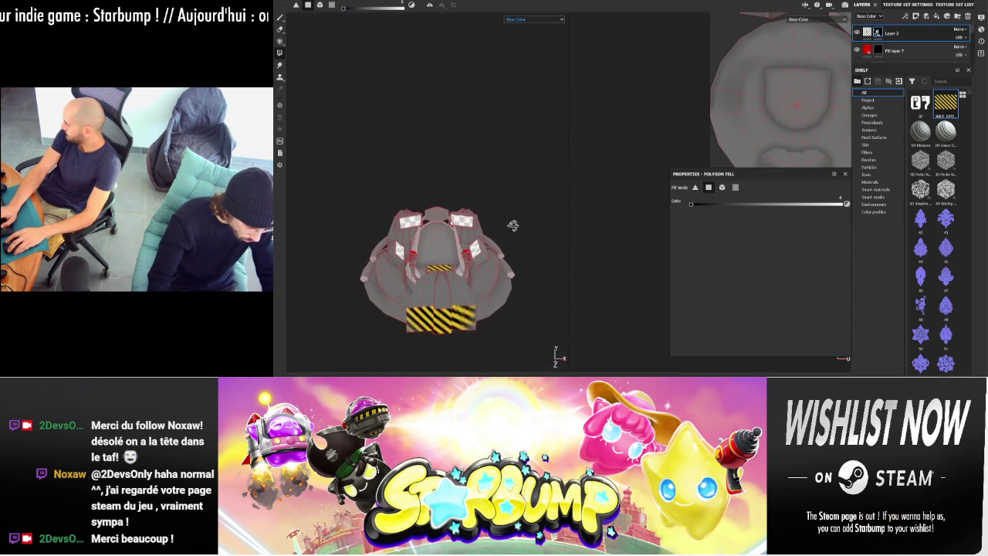
pyautogui.press('1')
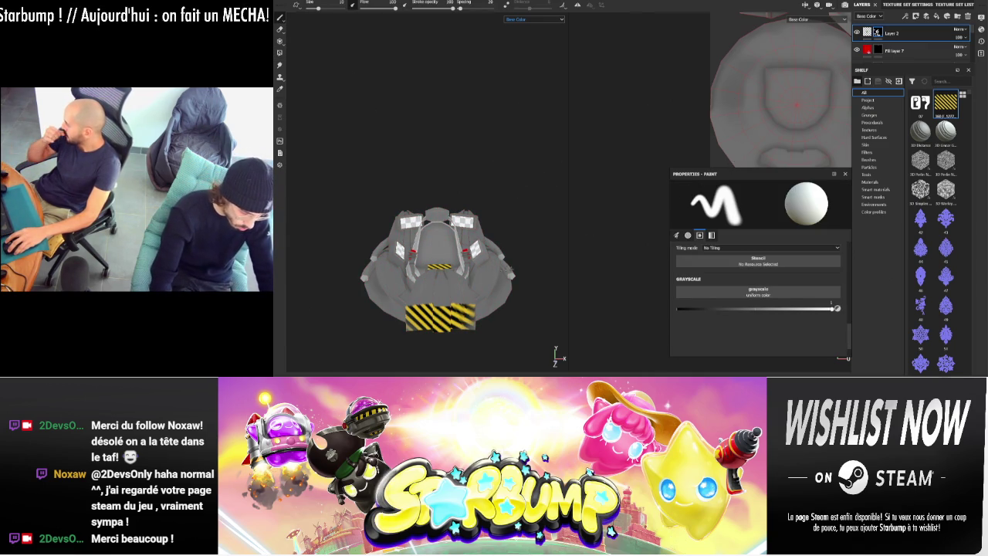
# - Add a new paint layer with black Base Color, symmetry on and brush size 100
pyautogui.scroll(3, 497, 193)
pyautogui.keyDown('alt'); pyautogui.moveTo(497, 193); pyautogui.dragTo(507, 77); pyautogui.keyUp('alt')
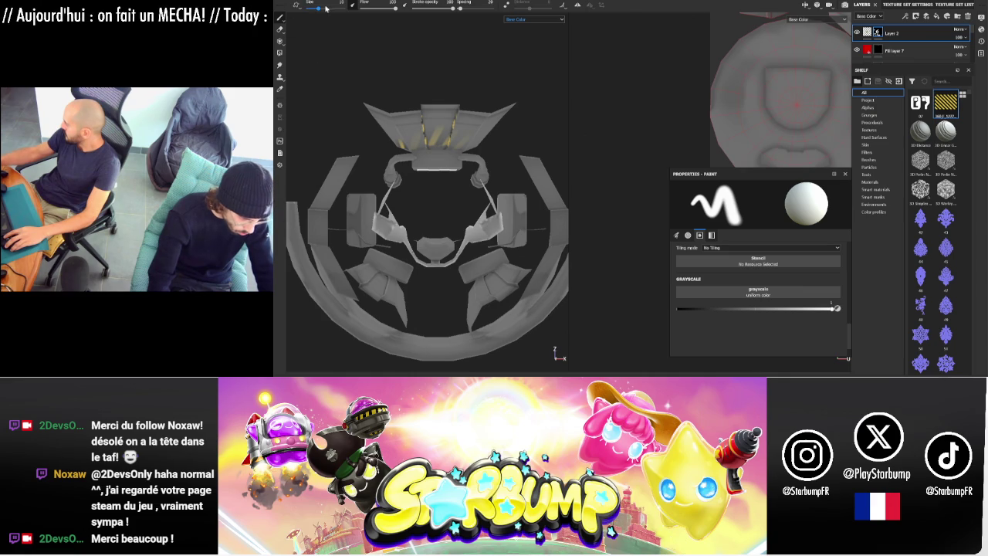
pyautogui.moveTo(337, 9); pyautogui.dragTo(339, 8)
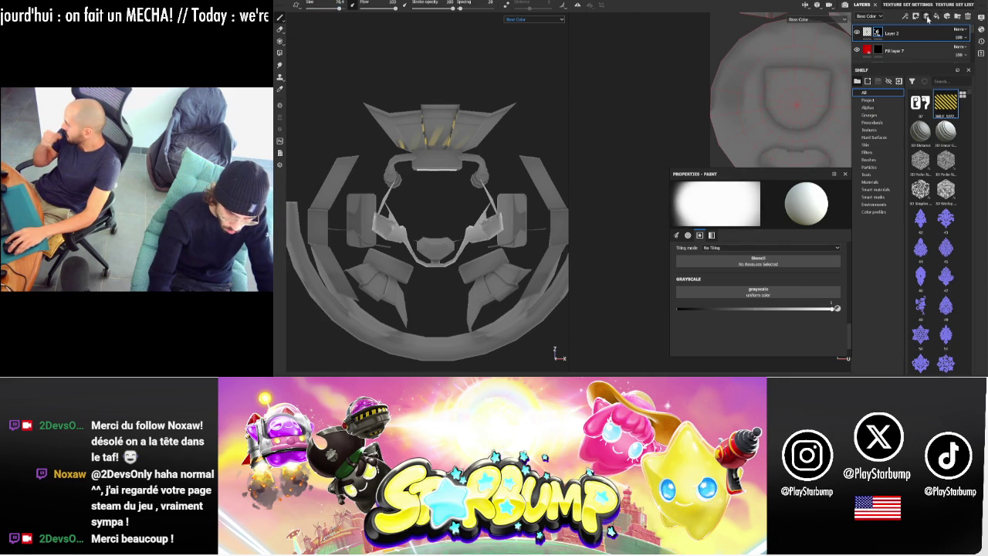
pyautogui.click(927, 18)
pyautogui.click(777, 343)
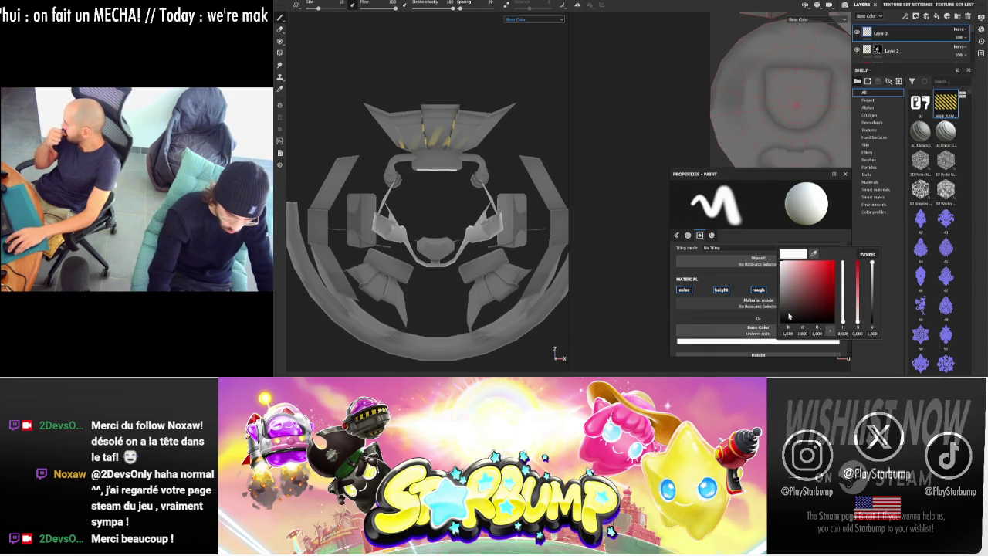
pyautogui.click(578, 6)
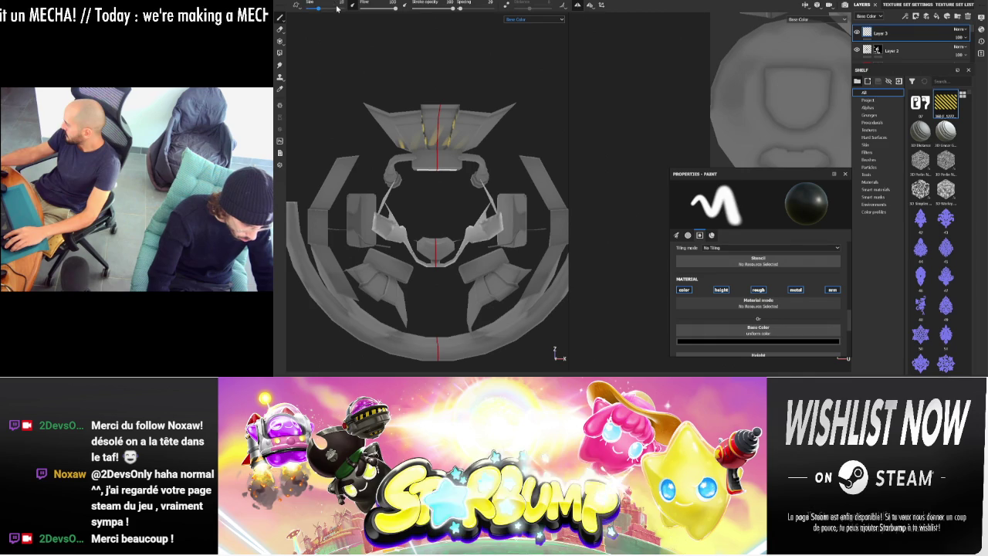
pyautogui.moveTo(319, 8); pyautogui.dragTo(355, 9)
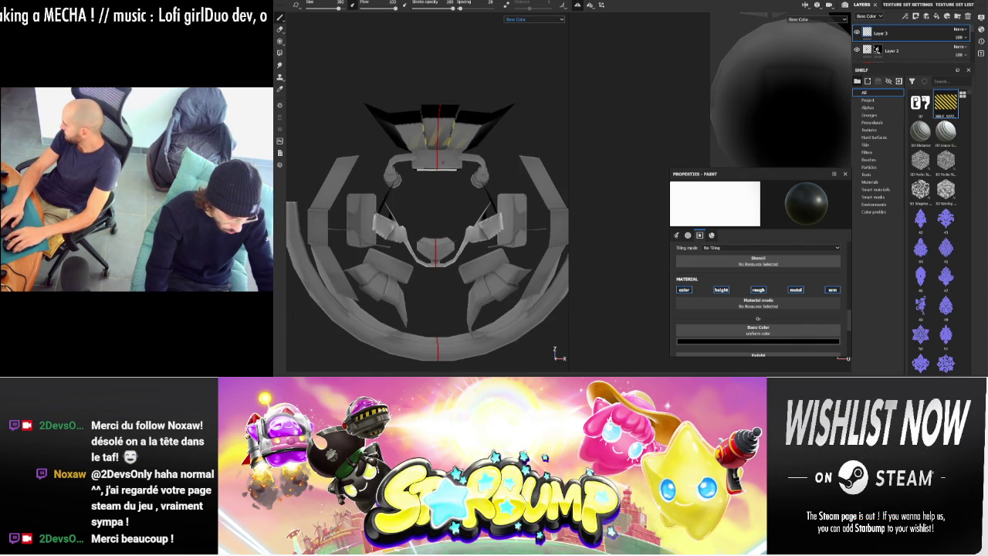
# - Paint mirrored black along the mecha's top edges and set the layer opacity to 50
pyautogui.moveTo(444, 163)
pyautogui.keyDown('alt'); pyautogui.mouseDown()
pyautogui.moveTo(506, 359)
pyautogui.moveTo(483, 322)
pyautogui.mouseUp(); pyautogui.keyUp('alt')
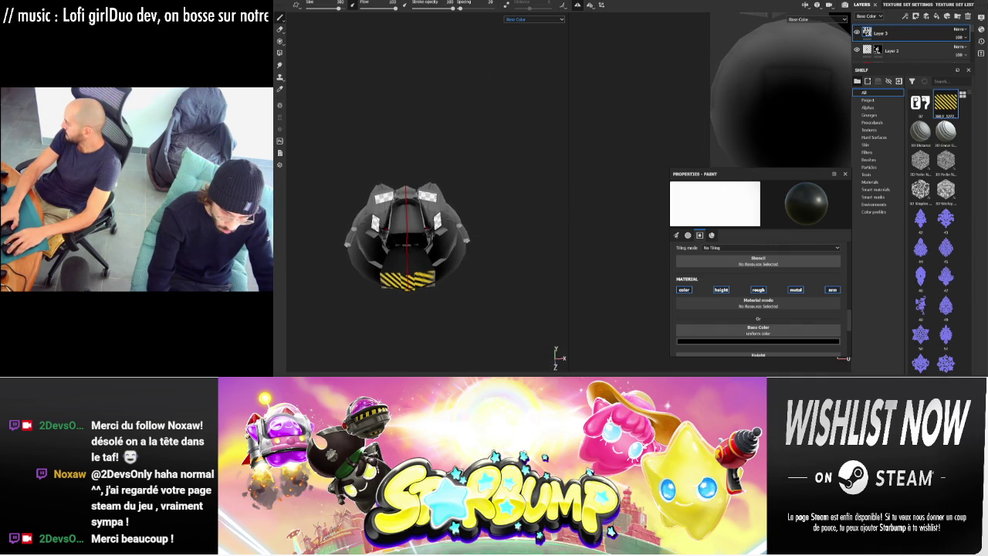
pyautogui.moveTo(955, 40); pyautogui.dragTo(972, 54)
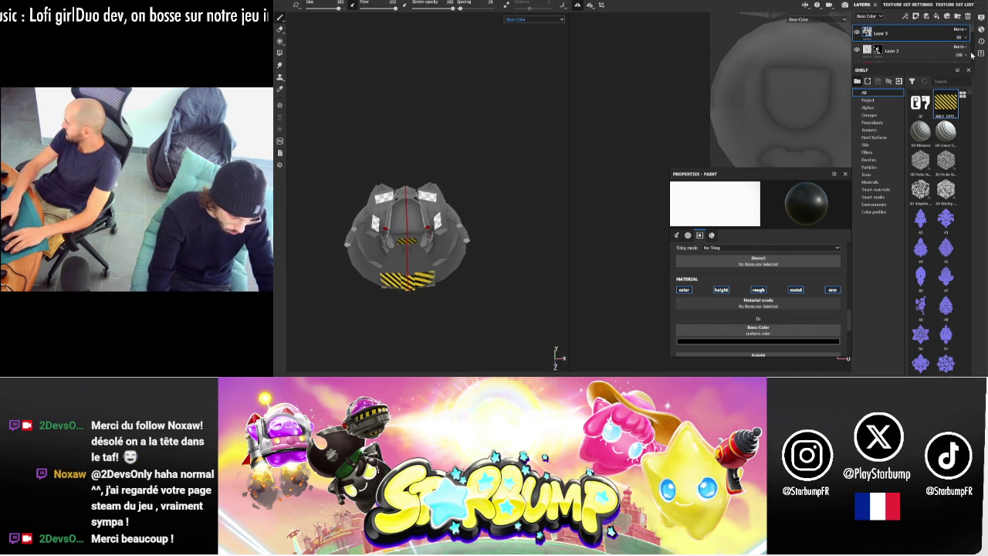
pyautogui.moveTo(515, 182)
pyautogui.keyDown('alt'); pyautogui.mouseDown()
pyautogui.moveTo(456, 172)
pyautogui.moveTo(468, 203)
pyautogui.moveTo(598, 103)
pyautogui.moveTo(653, 108)
pyautogui.moveTo(521, 155)
pyautogui.moveTo(315, 168)
pyautogui.moveTo(333, 124)
pyautogui.moveTo(543, 103)
pyautogui.moveTo(559, 110)
pyautogui.moveTo(483, 134)
pyautogui.moveTo(459, 115)
pyautogui.moveTo(388, 132)
pyautogui.moveTo(432, 147)
pyautogui.moveTo(527, 128)
pyautogui.moveTo(849, 129)
pyautogui.moveTo(927, 166)
pyautogui.mouseUp(); pyautogui.keyUp('alt')
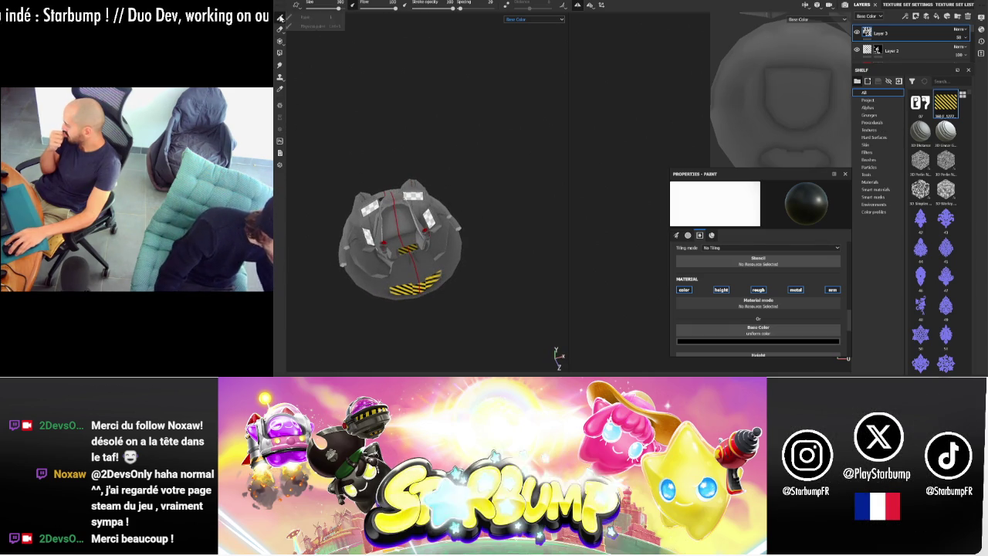
pyautogui.click(293, 2)
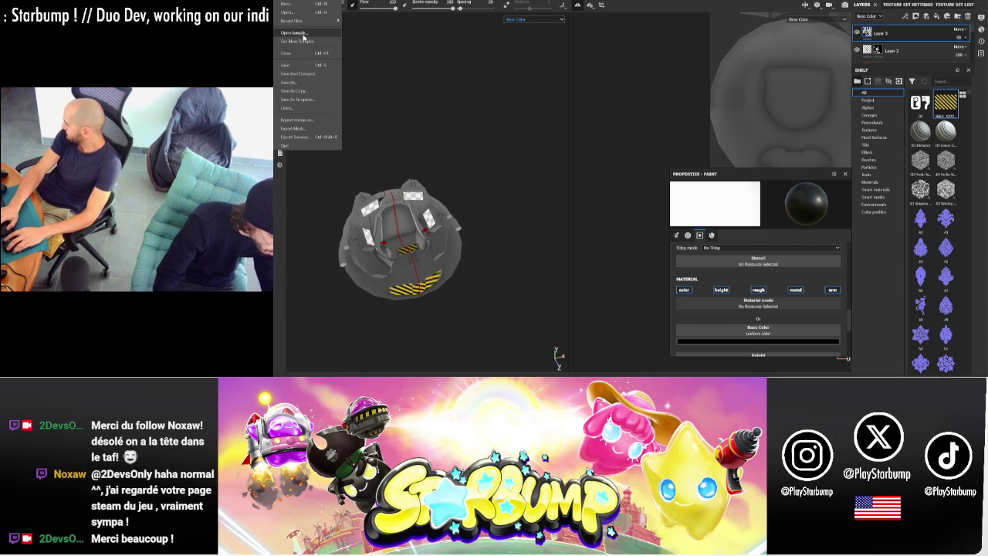
pyautogui.click(315, 137)
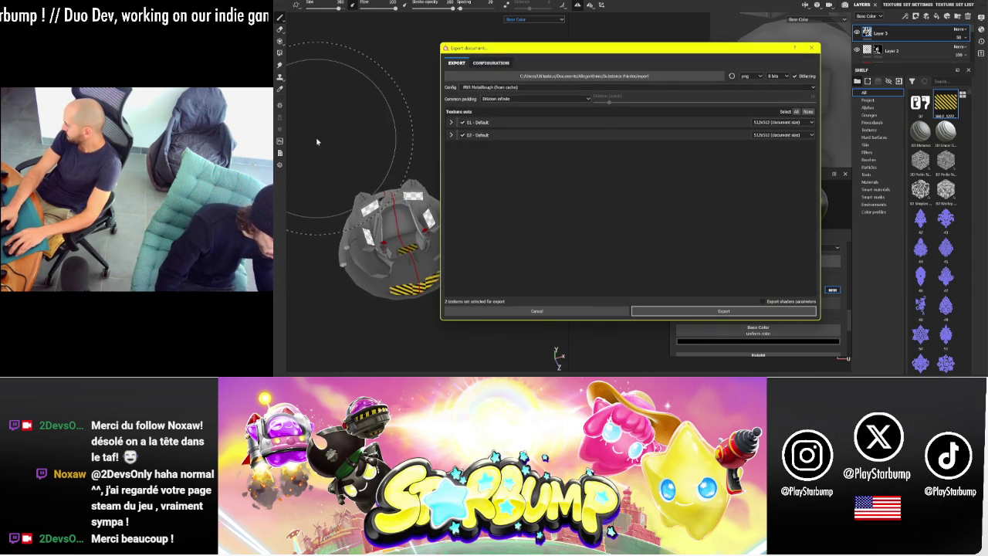
pyautogui.click(586, 78)
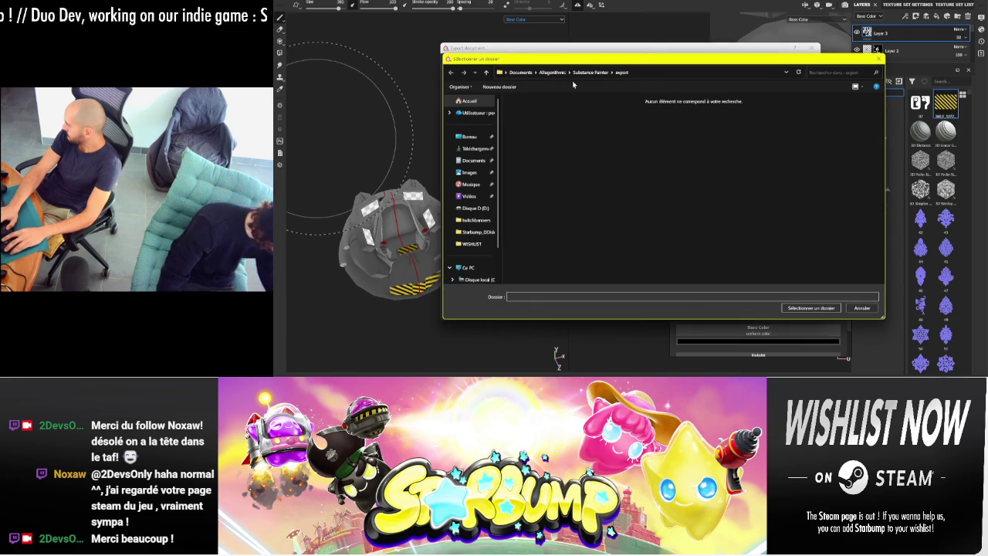
pyautogui.click(811, 307)
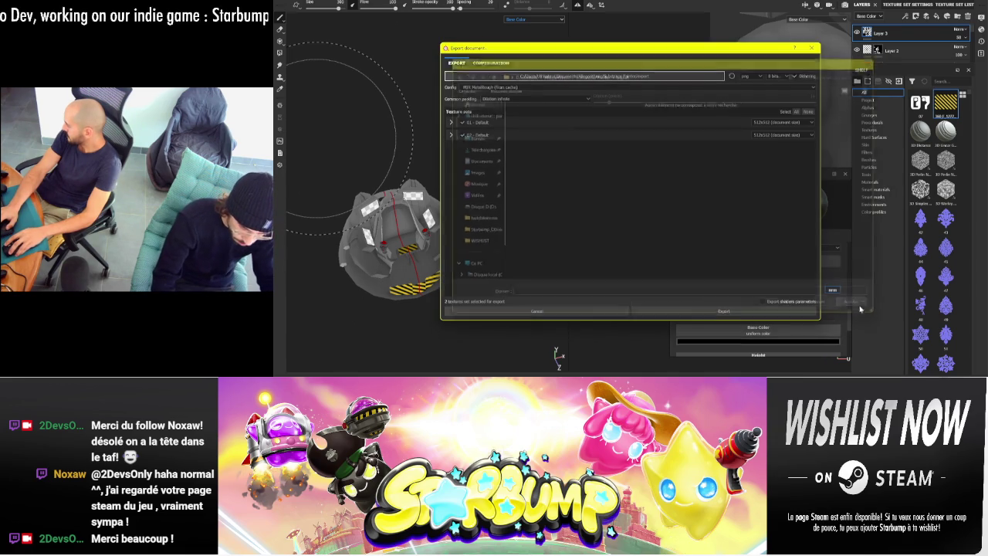
pyautogui.click(812, 49)
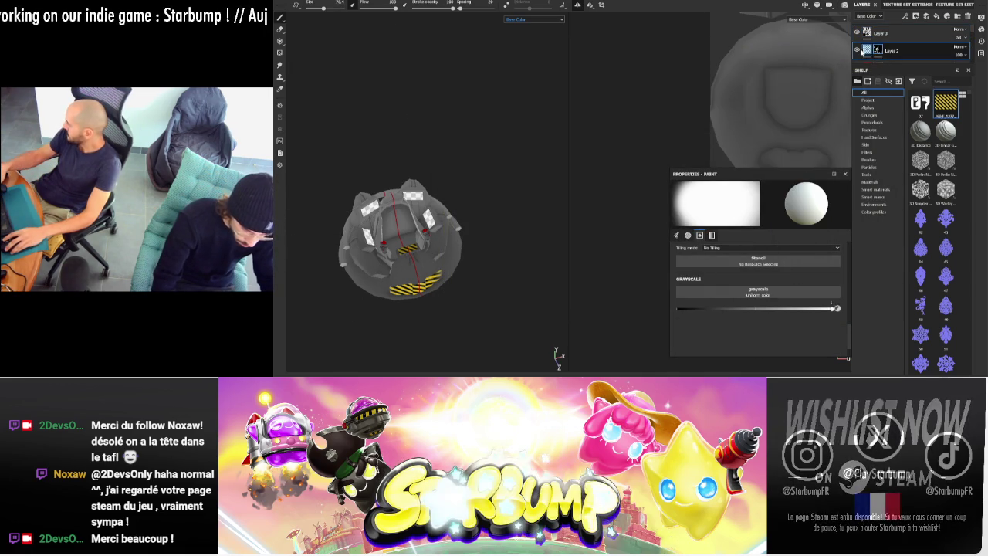
# - Target the layer content with the hazard-stripe Projection tool, framing the mecha's front plate
pyautogui.click(867, 50)
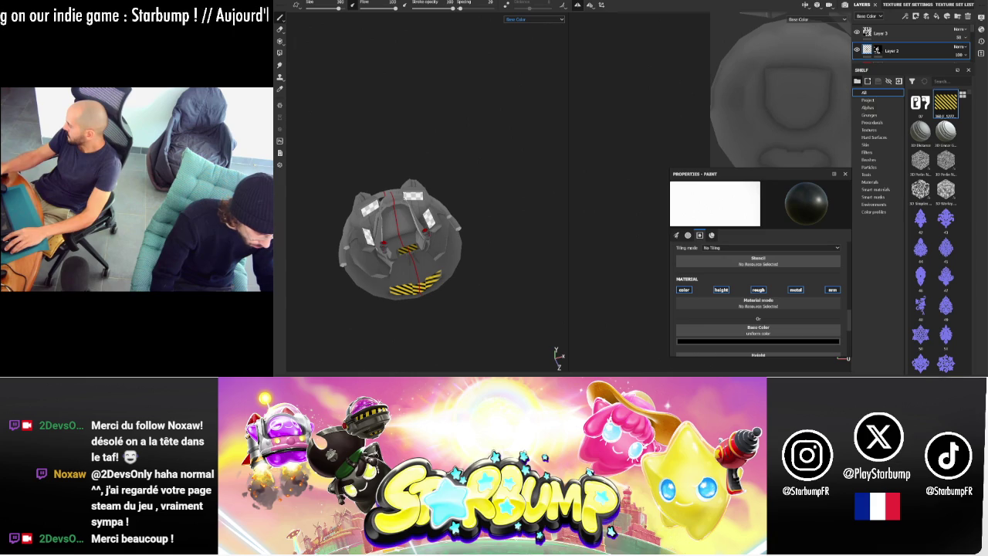
pyautogui.click(279, 51)
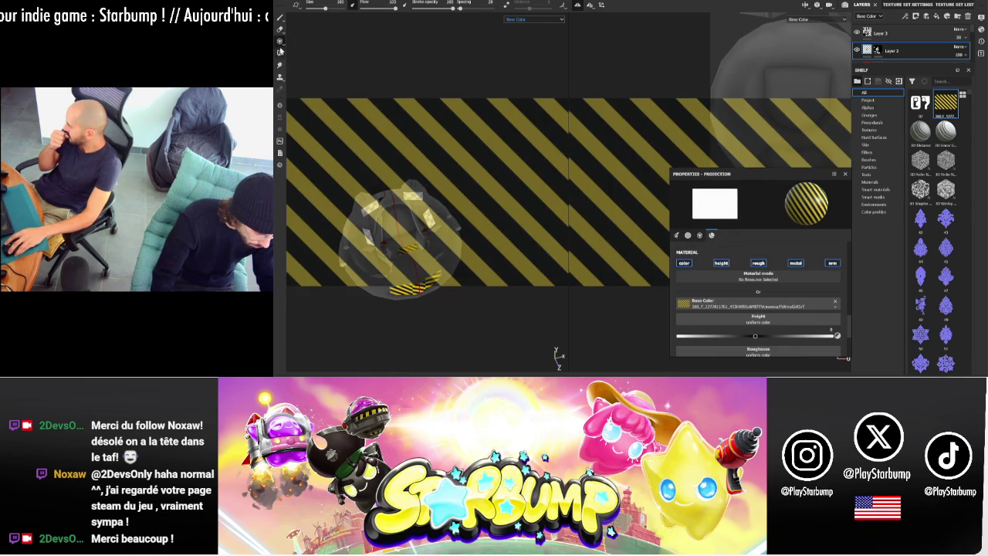
pyautogui.keyDown('alt'); pyautogui.moveTo(386, 64); pyautogui.dragTo(436, 155); pyautogui.keyUp('alt')
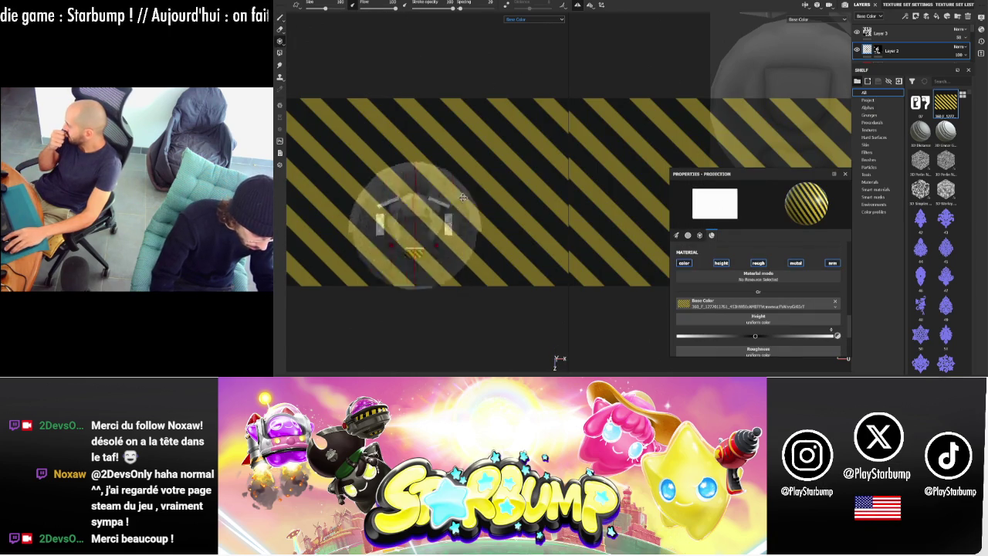
pyautogui.scroll(2, 437, 168)
pyautogui.scroll(3, 440, 174)
pyautogui.scroll(2, 443, 182)
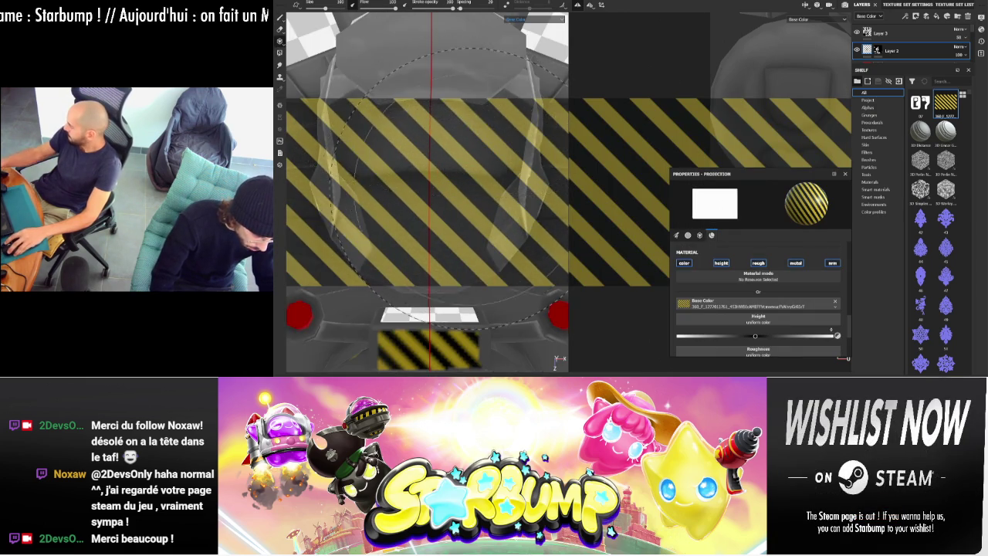
pyautogui.moveTo(444, 182)
pyautogui.keyDown('alt'); pyautogui.mouseDown()
pyautogui.moveTo(401, 193)
pyautogui.moveTo(419, 88)
pyautogui.moveTo(359, 187)
pyautogui.mouseUp(); pyautogui.keyUp('alt')
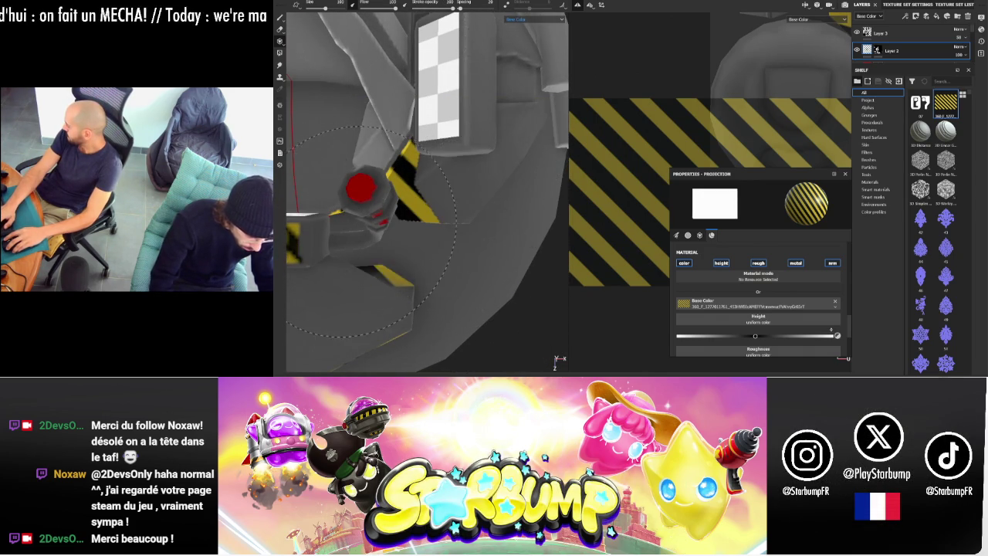
# - Project the hazard stripes onto the mecha's front plate on Layer 4
pyautogui.click(935, 16)
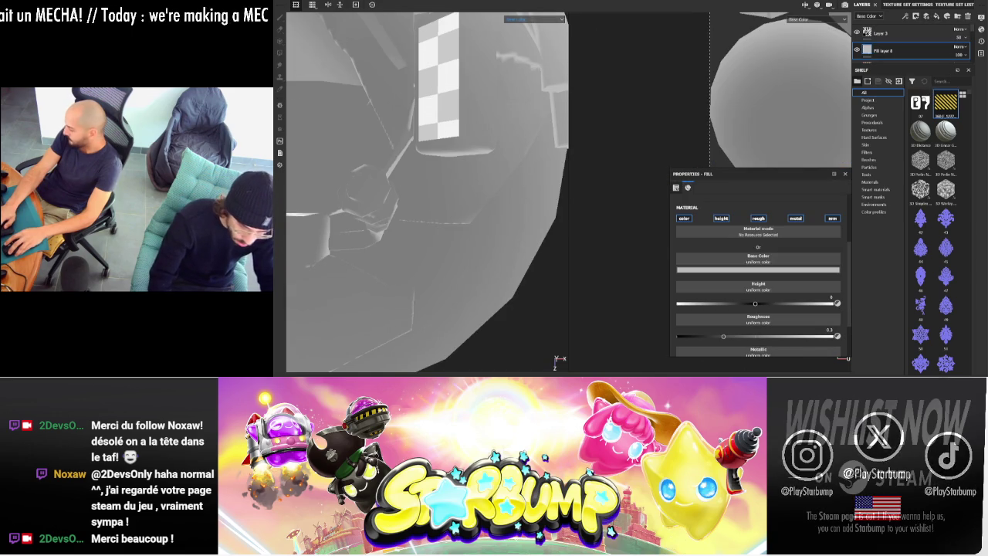
pyautogui.hotkey('ctrl', 'z')
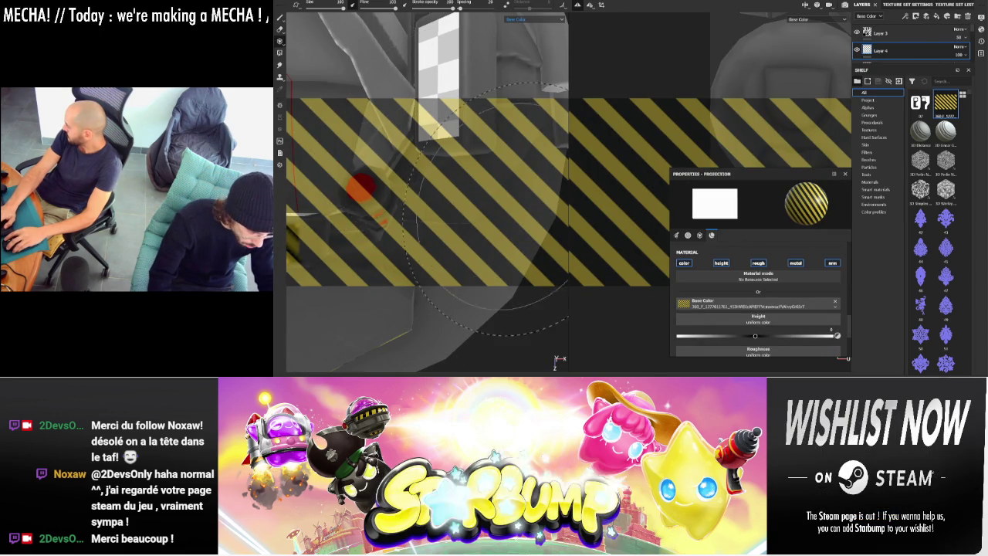
pyautogui.moveTo(401, 185); pyautogui.dragTo(455, 155)
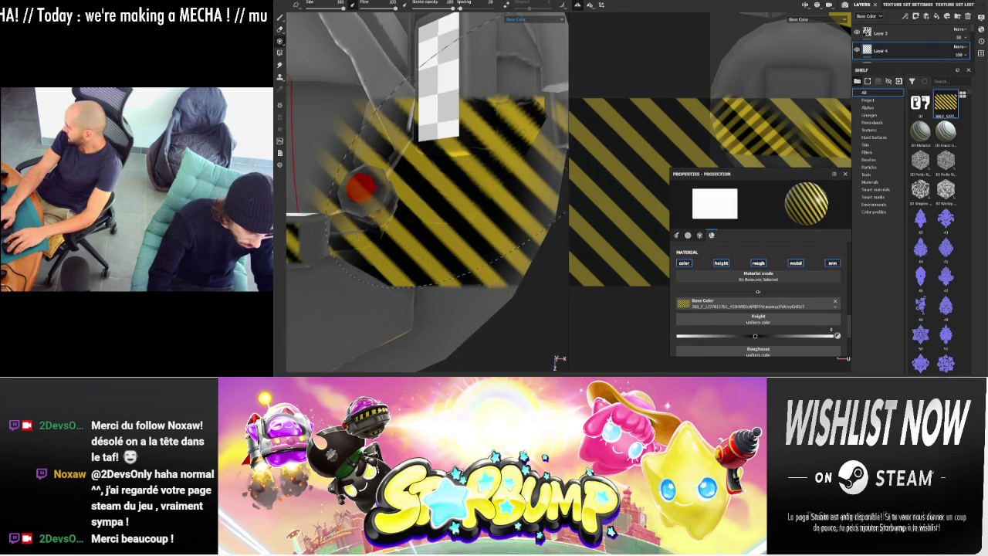
pyautogui.press('f')
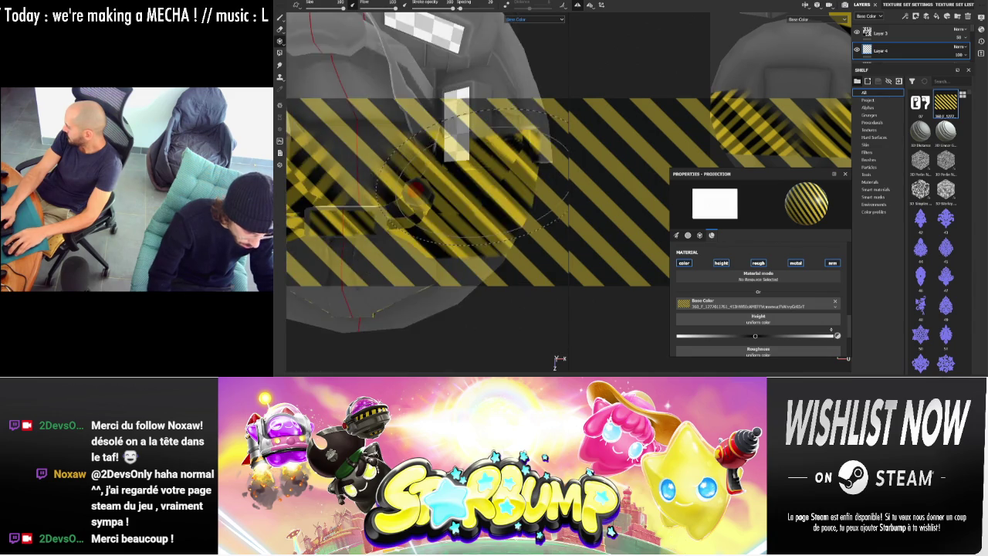
pyautogui.press('1')
pyautogui.moveTo(494, 100)
pyautogui.keyDown('alt'); pyautogui.mouseDown()
pyautogui.moveTo(600, 42)
pyautogui.moveTo(427, 176)
pyautogui.mouseUp(); pyautogui.keyUp('alt')
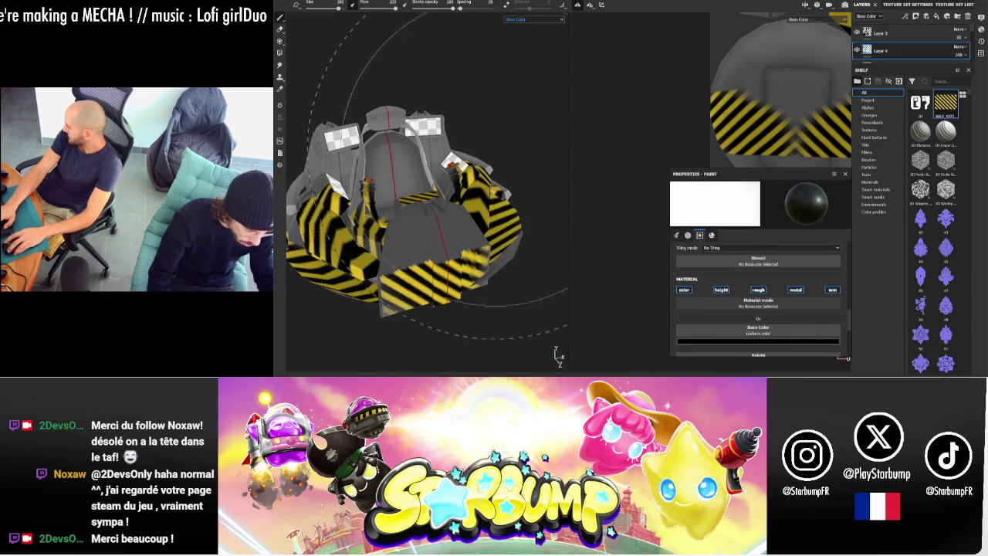
# - Add a black mask to Layer 4 so its stripes are hidden
pyautogui.rightClick(917, 50)
pyautogui.click(927, 66)
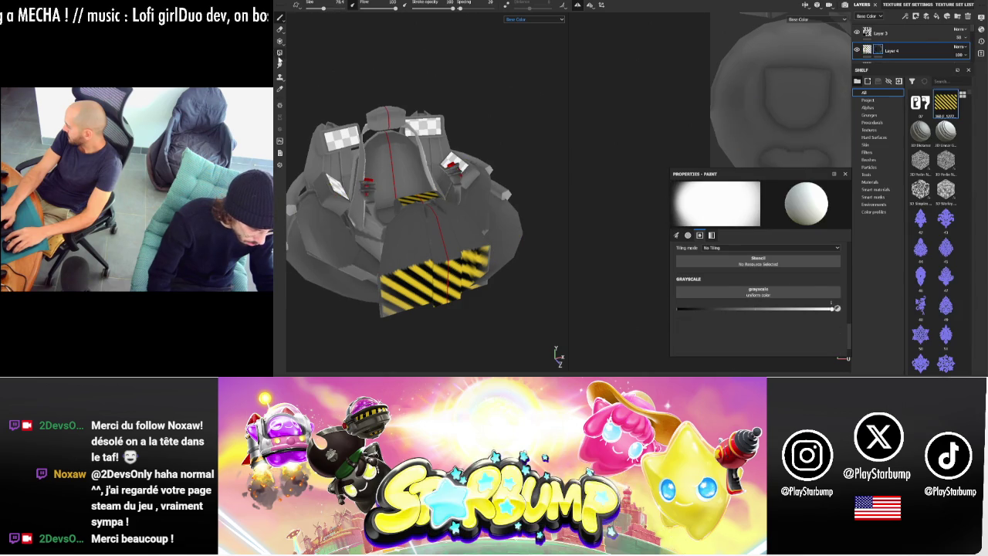
pyautogui.click(281, 52)
# - Polygon-fill the side box fronts to reveal Layer 4's hazard stripes there
pyautogui.keyDown('alt'); pyautogui.moveTo(416, 201); pyautogui.dragTo(481, 192); pyautogui.keyUp('alt')
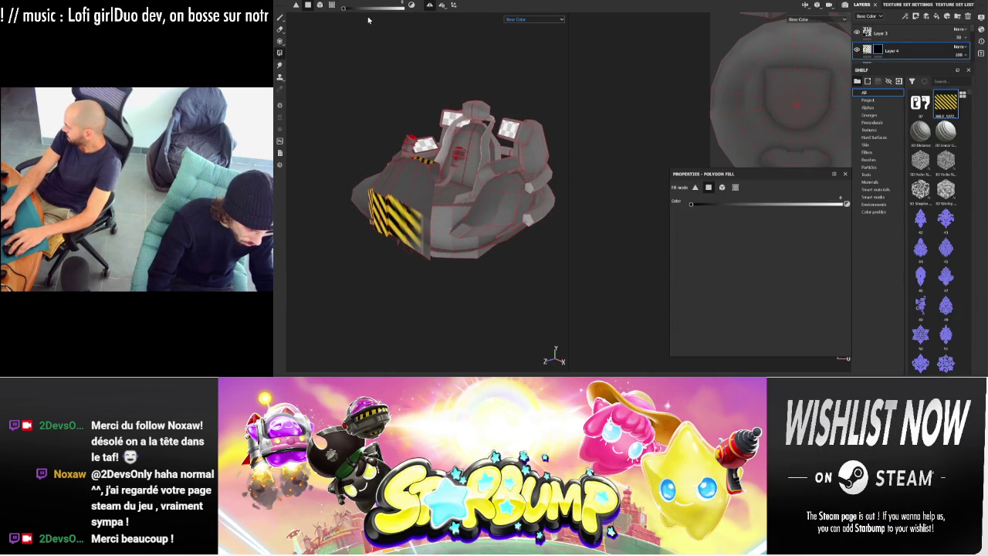
pyautogui.keyDown('alt'); pyautogui.moveTo(522, 143); pyautogui.dragTo(457, 135); pyautogui.keyUp('alt')
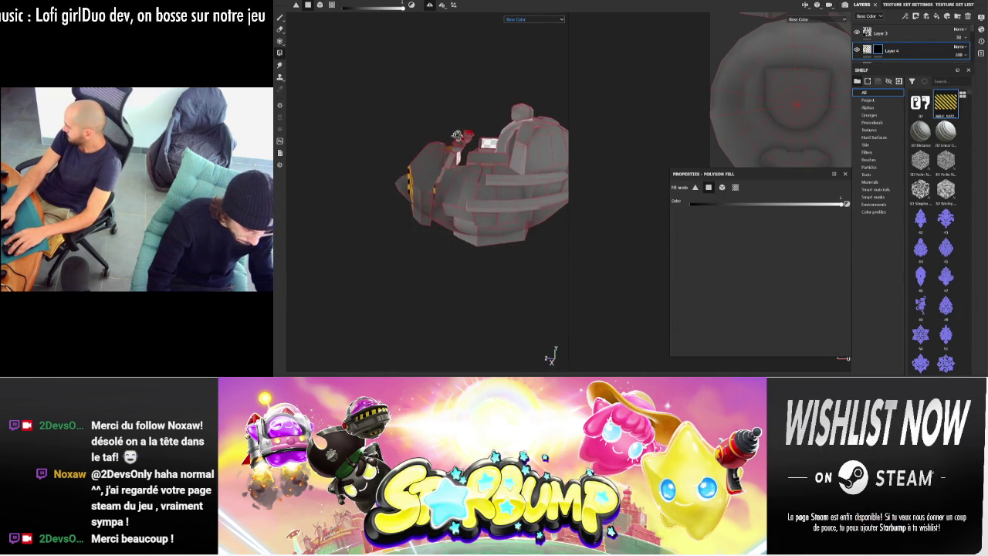
pyautogui.click(467, 198)
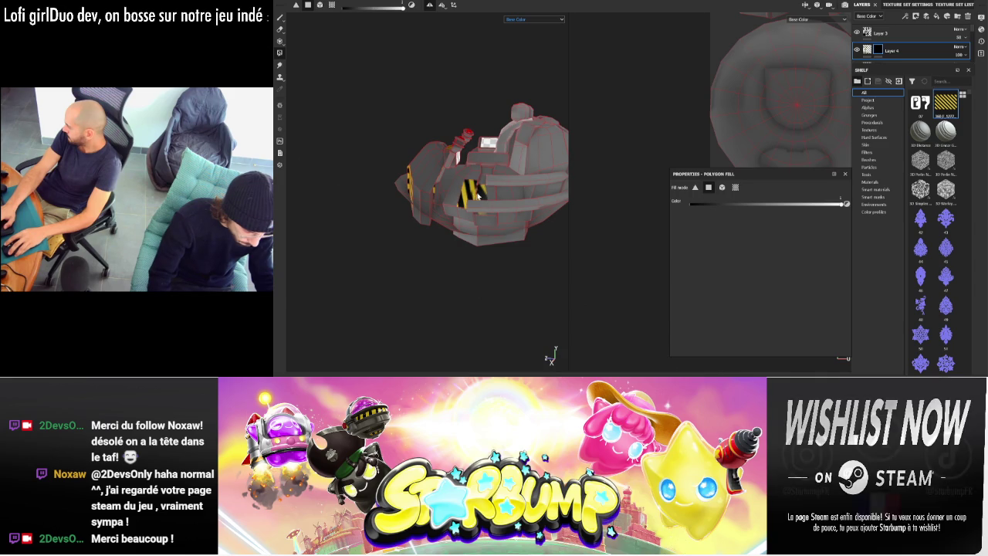
pyautogui.keyDown('alt'); pyautogui.moveTo(467, 197); pyautogui.dragTo(568, 197); pyautogui.keyUp('alt')
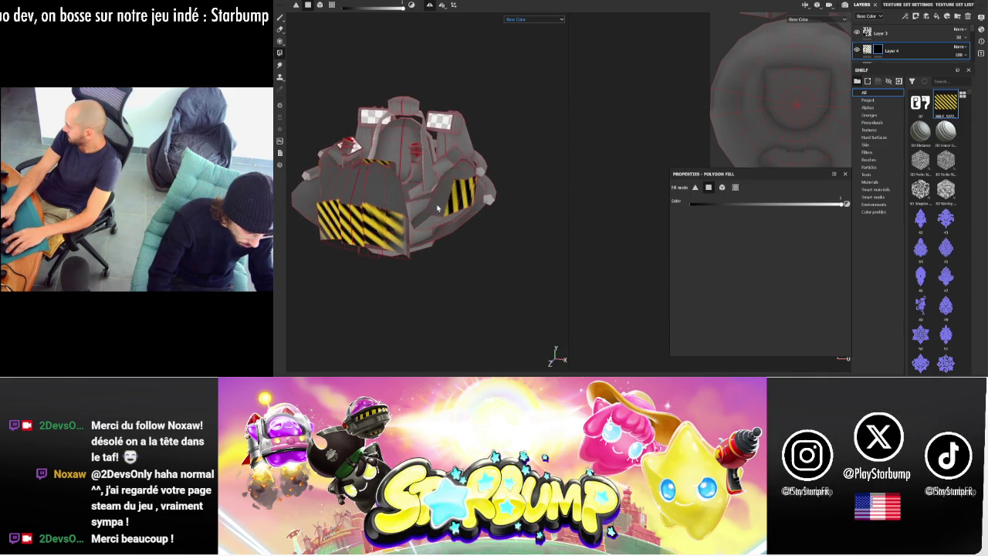
pyautogui.keyDown('alt'); pyautogui.moveTo(437, 201); pyautogui.dragTo(430, 201); pyautogui.keyUp('alt')
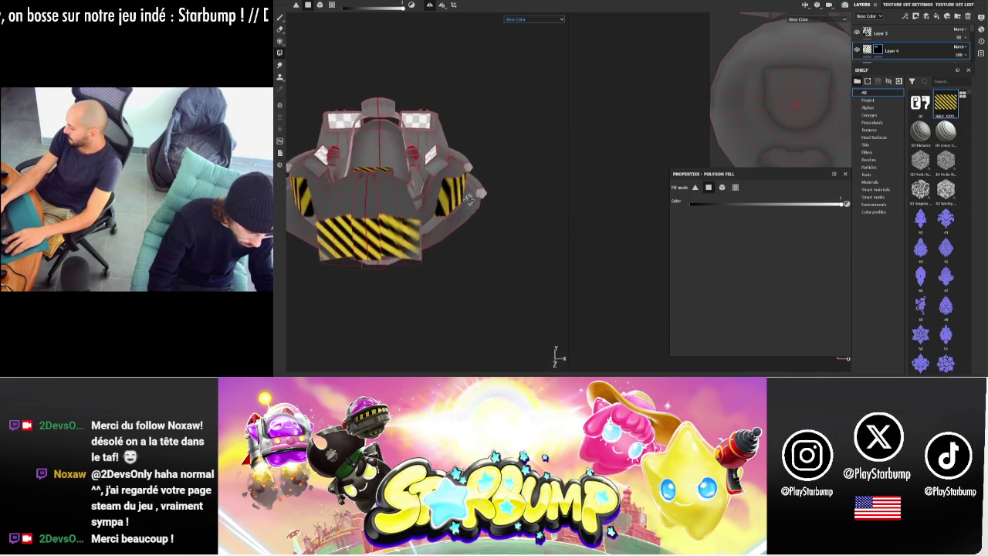
pyautogui.moveTo(501, 202)
pyautogui.keyDown('alt'); pyautogui.mouseDown()
pyautogui.moveTo(464, 252)
pyautogui.moveTo(516, 220)
pyautogui.moveTo(563, 227)
pyautogui.moveTo(602, 208)
pyautogui.moveTo(570, 223)
pyautogui.moveTo(541, 220)
pyautogui.mouseUp(); pyautogui.keyUp('alt')
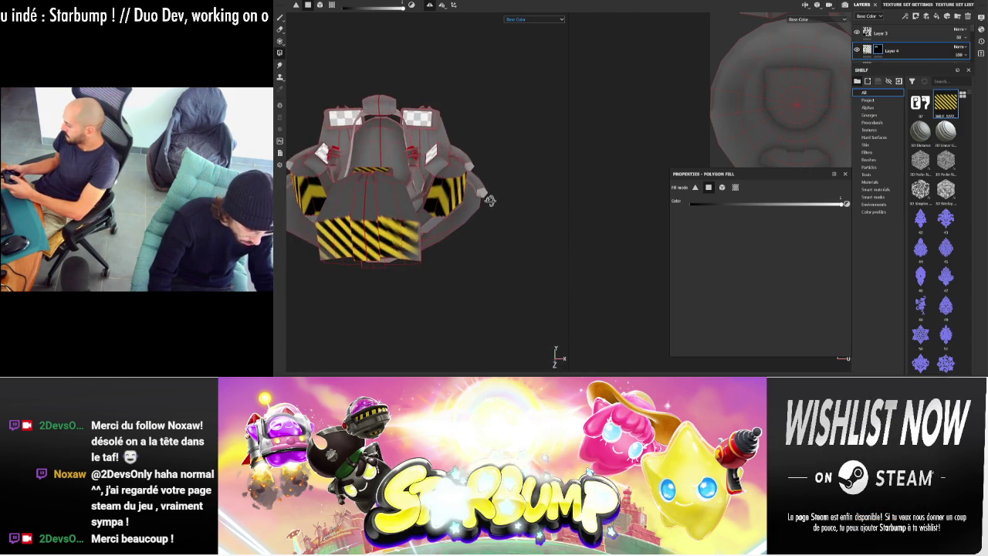
# - Return to brush painting and view the cockpit in the full Material channel
pyautogui.press('1')
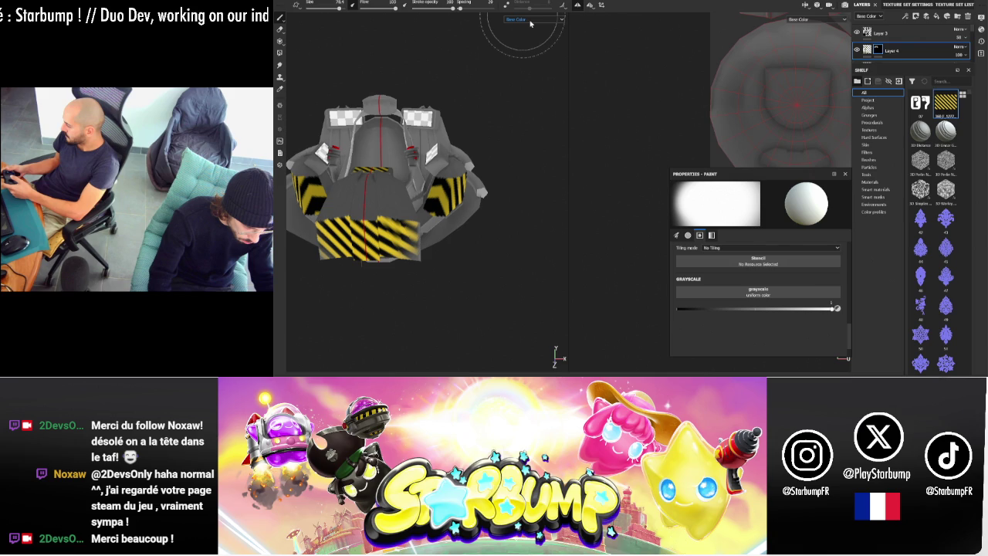
pyautogui.press('m')
pyautogui.scroll(-5, 468, 126)
pyautogui.moveTo(467, 126)
pyautogui.keyDown('alt'); pyautogui.mouseDown()
pyautogui.moveTo(448, 93)
pyautogui.moveTo(432, 89)
pyautogui.mouseUp(); pyautogui.keyUp('alt')
pyautogui.click(284, 2)
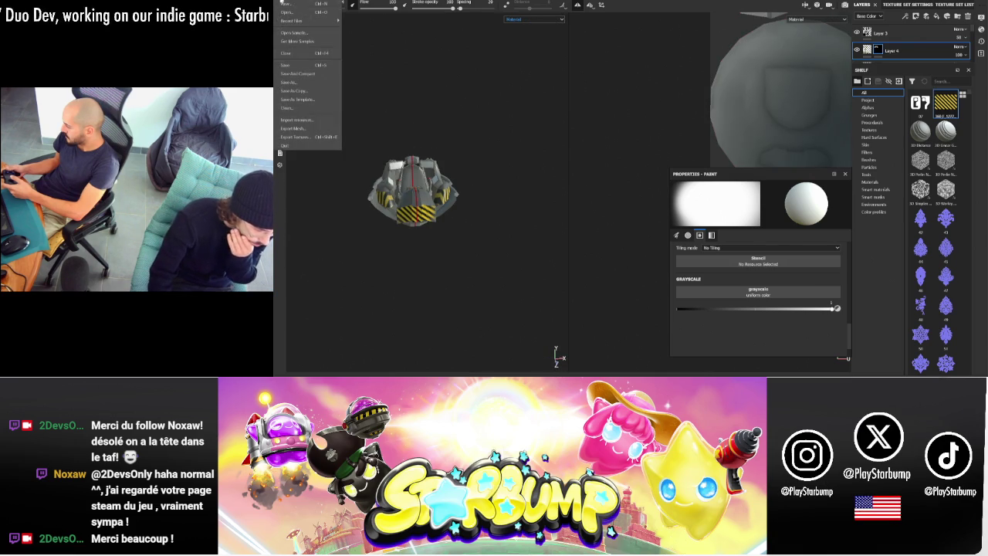
# - Export the cockpit textures with the output folder set to D:/MECHA/Cockpit
pyautogui.click(298, 139)
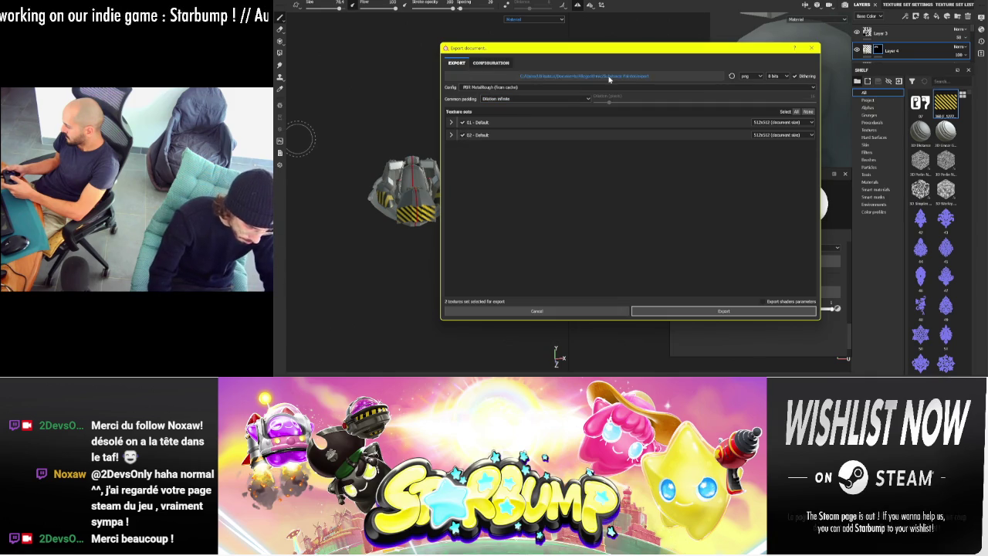
pyautogui.click(579, 76)
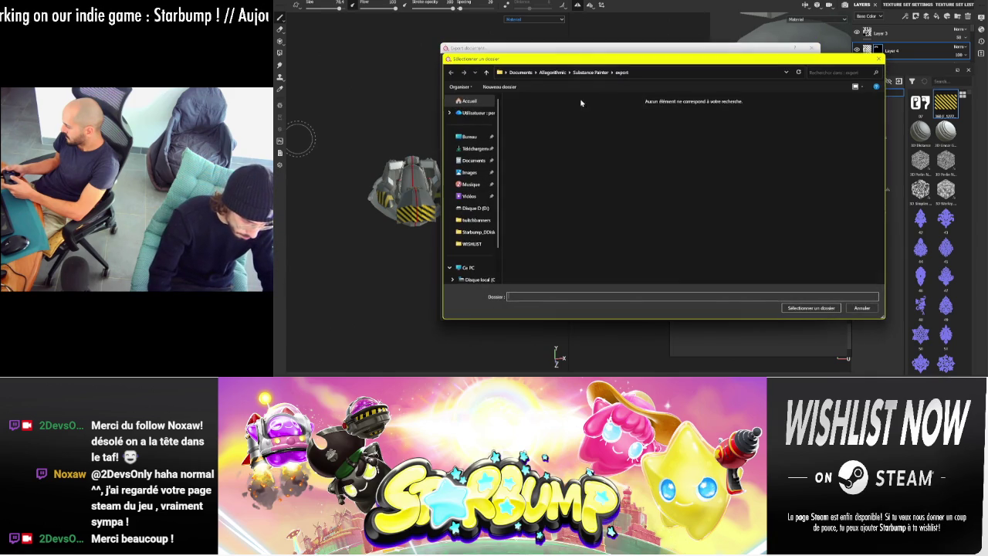
pyautogui.click(468, 136)
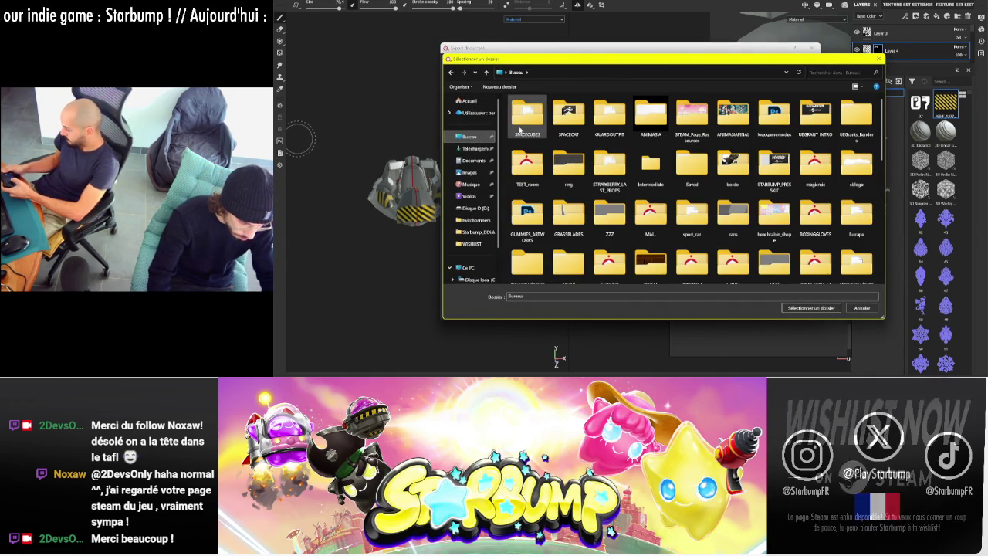
pyautogui.click(477, 198)
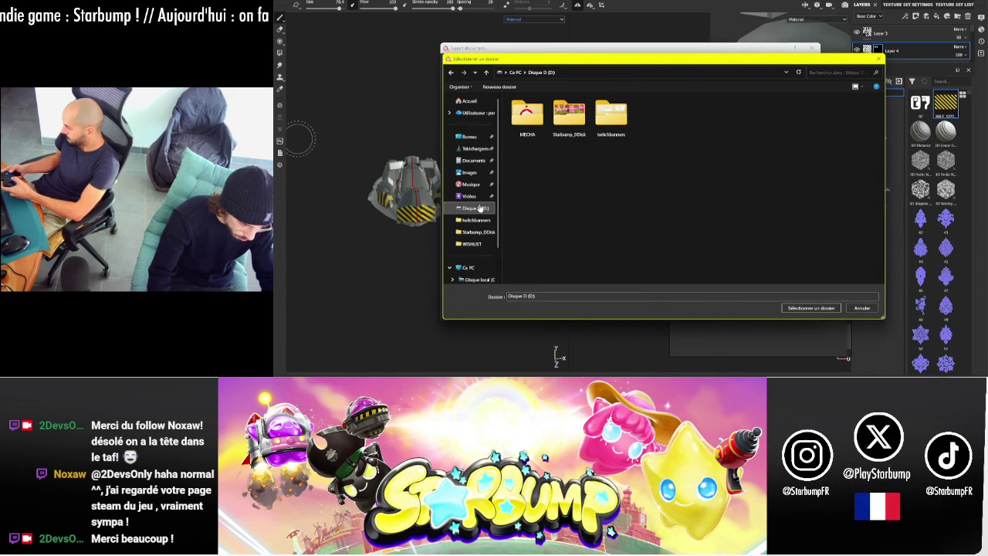
pyautogui.doubleClick(529, 130)
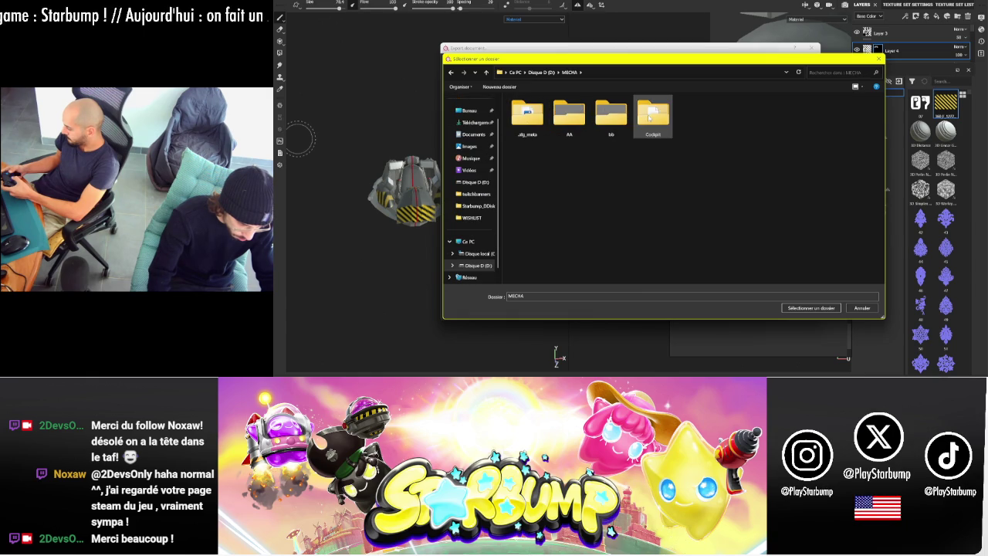
pyautogui.doubleClick(652, 115)
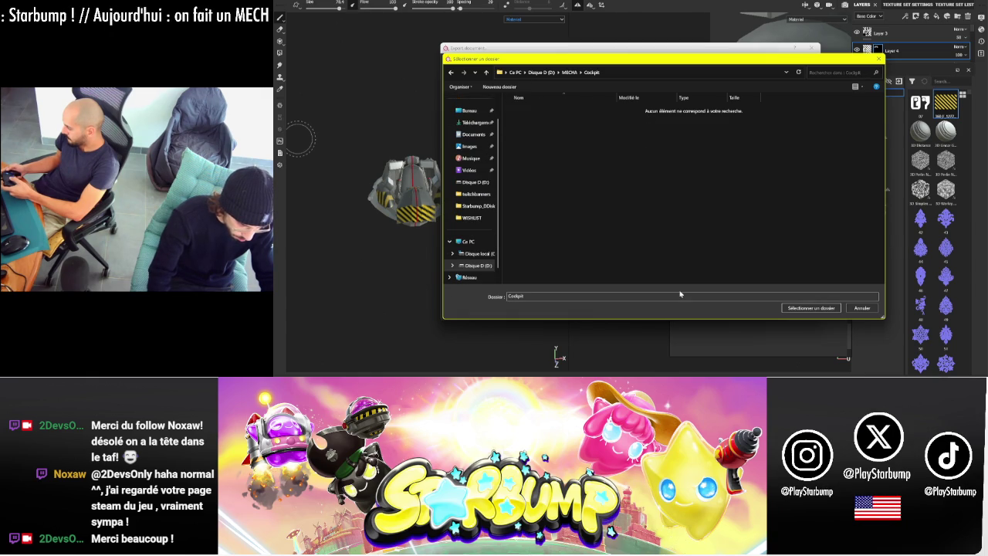
pyautogui.click(804, 309)
pyautogui.click(782, 314)
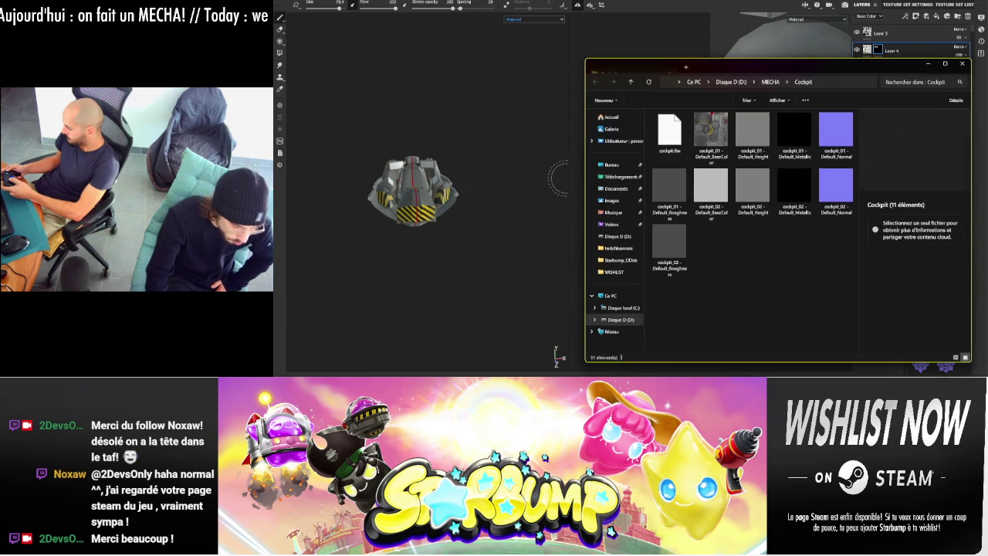
# - Preview the exported cockpit_01 BaseColor PNG, then orbit the cockpit model in Substance Painter
pyautogui.click(712, 136)
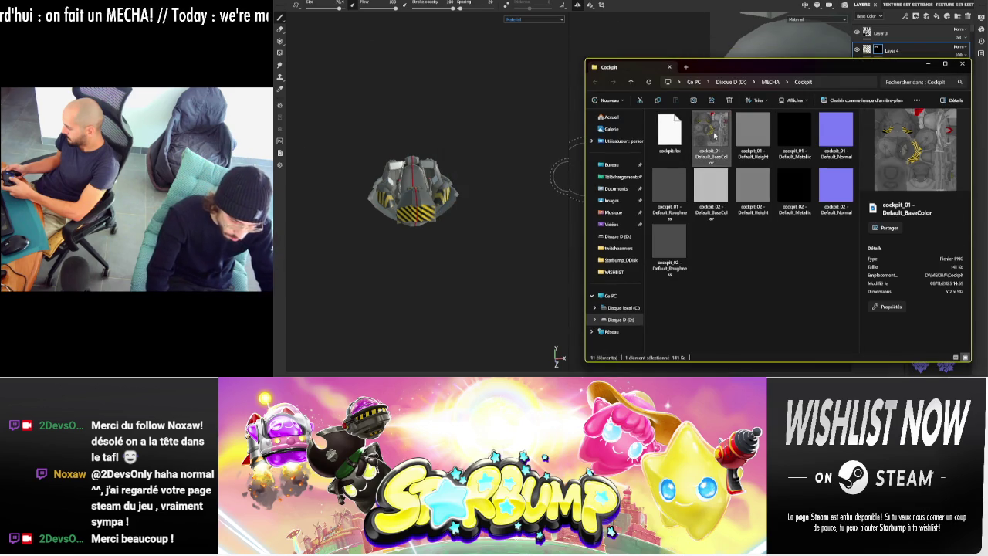
pyautogui.hotkey('alt', 'Tab')
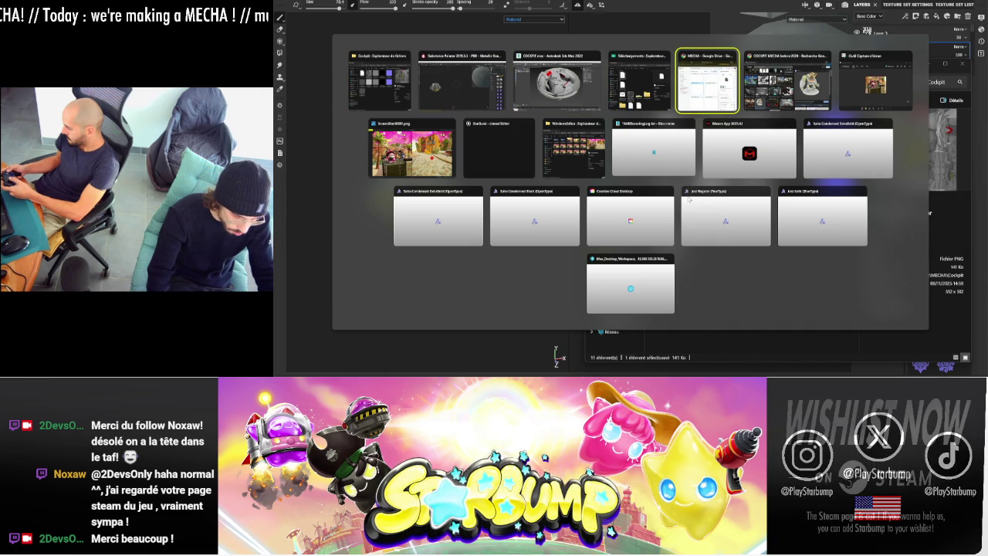
pyautogui.click(441, 90)
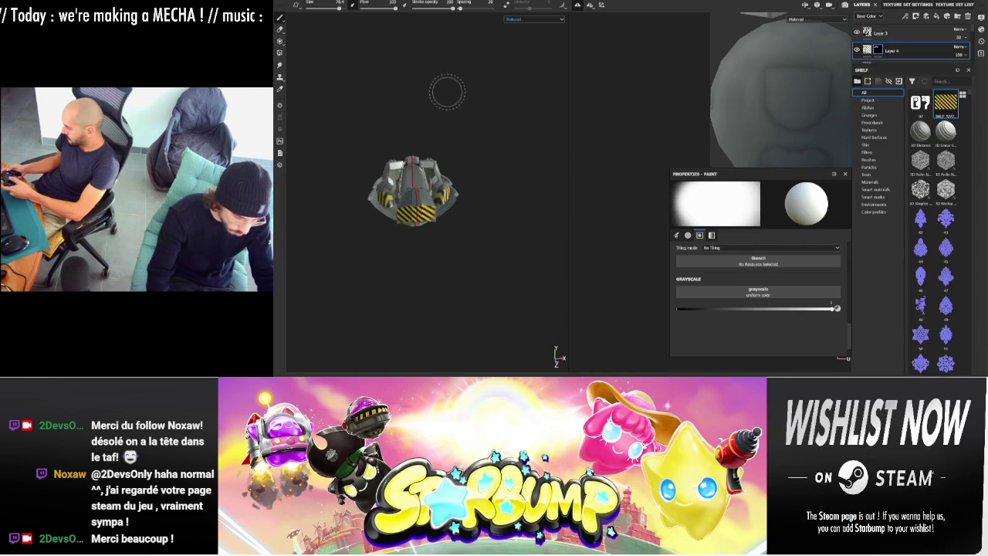
pyautogui.moveTo(563, 137)
pyautogui.keyDown('alt'); pyautogui.mouseDown()
pyautogui.moveTo(556, 176)
pyautogui.moveTo(540, 187)
pyautogui.moveTo(525, 111)
pyautogui.moveTo(625, 43)
pyautogui.moveTo(654, 178)
pyautogui.moveTo(559, 180)
pyautogui.moveTo(542, 155)
pyautogui.moveTo(567, 123)
pyautogui.moveTo(571, 148)
pyautogui.moveTo(554, 143)
pyautogui.mouseUp(); pyautogui.keyUp('alt')
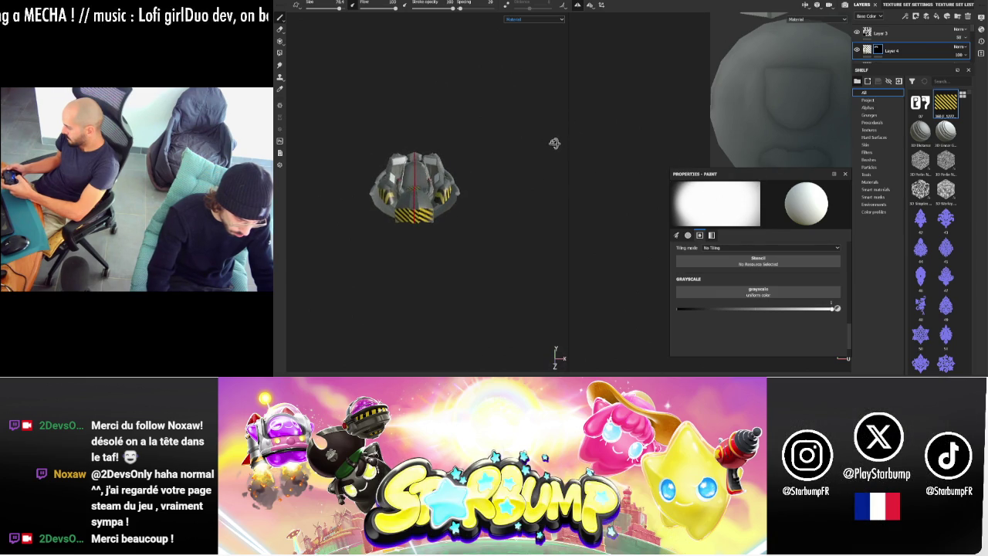
pyautogui.hotkey('alt', 'Tab')
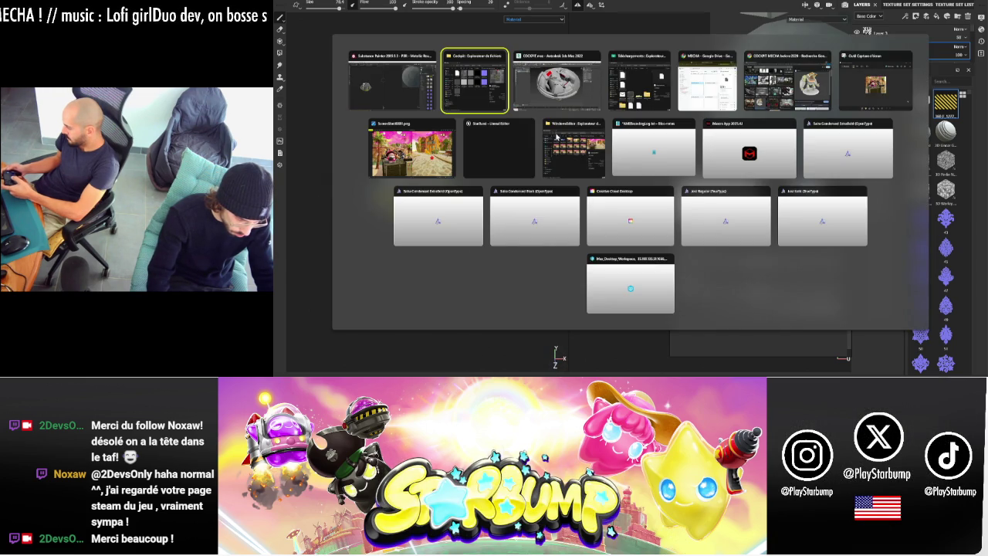
# - Maximize Google Drive, open TEXTURES, and create a new folder named 'cockpit'
pyautogui.click(707, 91)
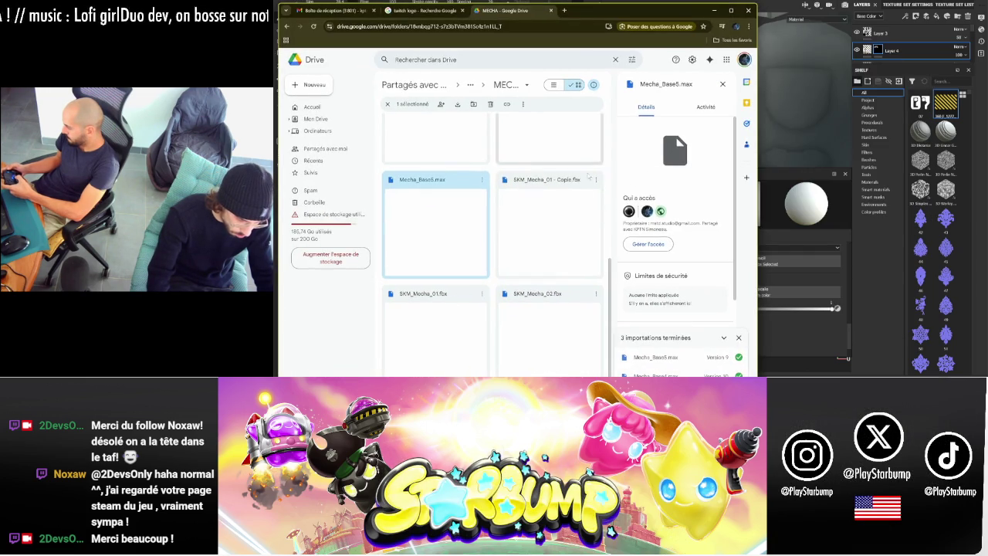
pyautogui.click(733, 11)
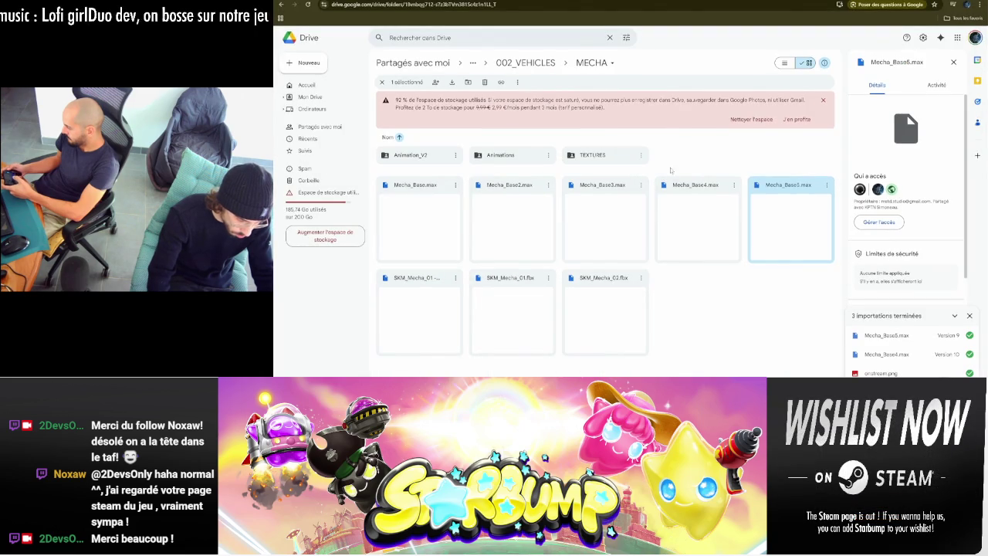
pyautogui.doubleClick(592, 155)
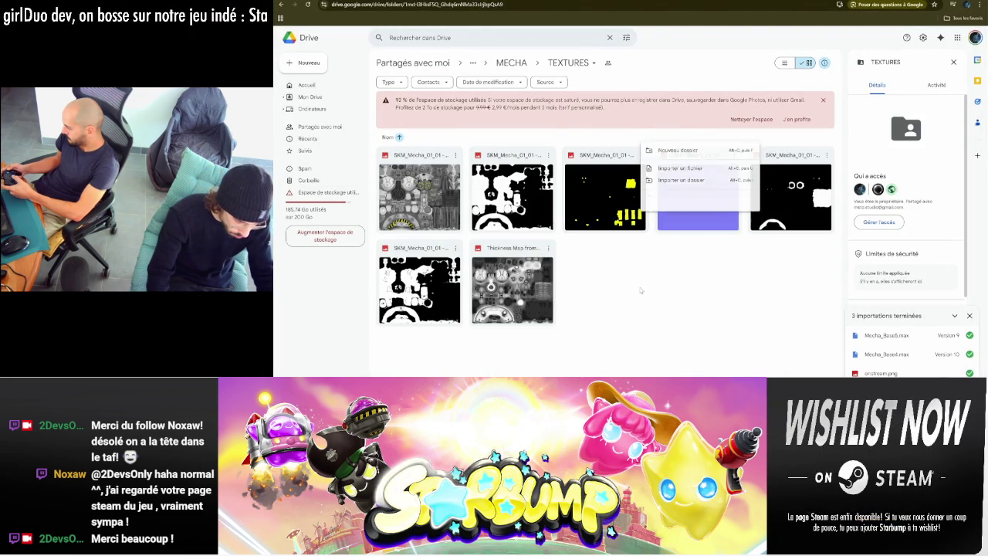
pyautogui.rightClick(648, 270)
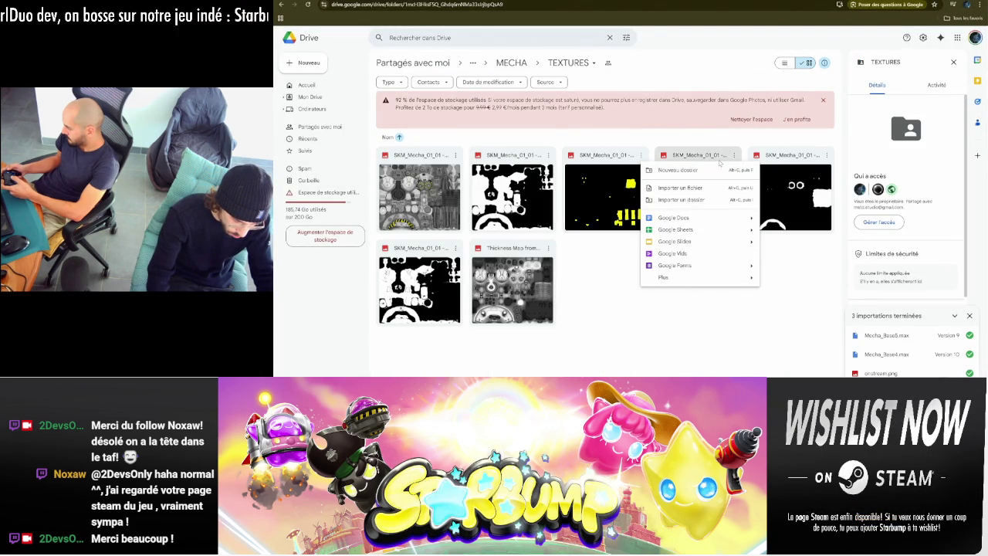
pyautogui.click(679, 170)
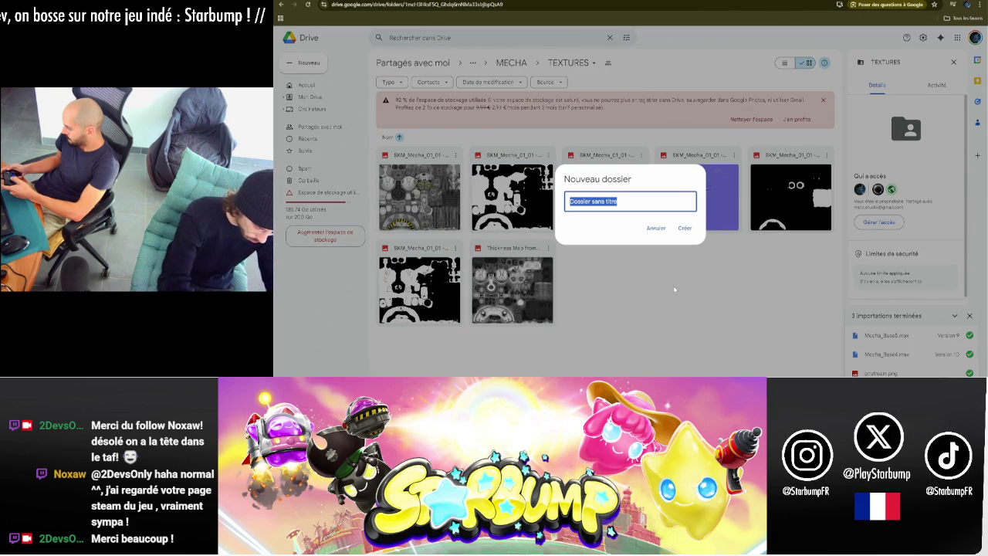
pyautogui.write('cockpit')
pyautogui.press('Return')
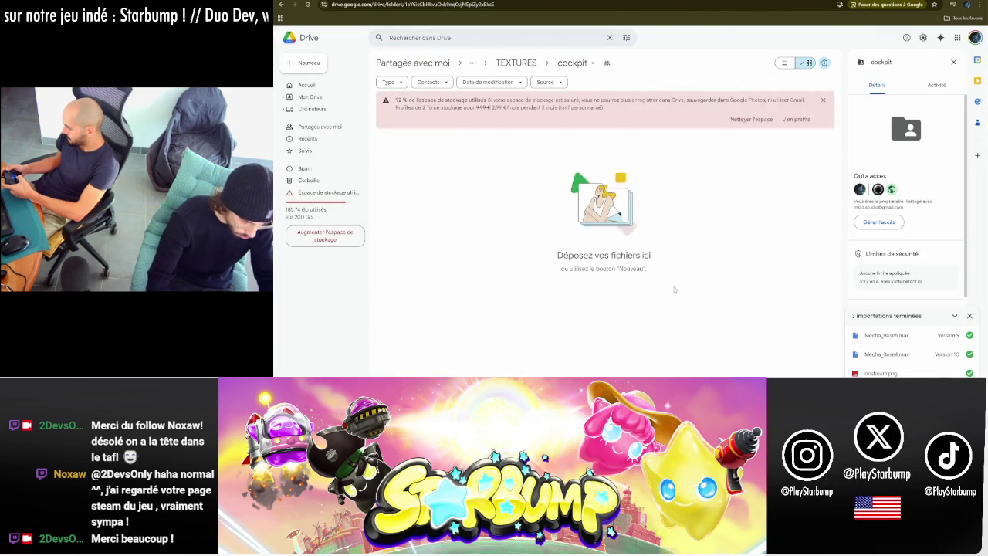
pyautogui.hotkey('alt', 'Tab')
pyautogui.hotkey('alt', 'Tab')
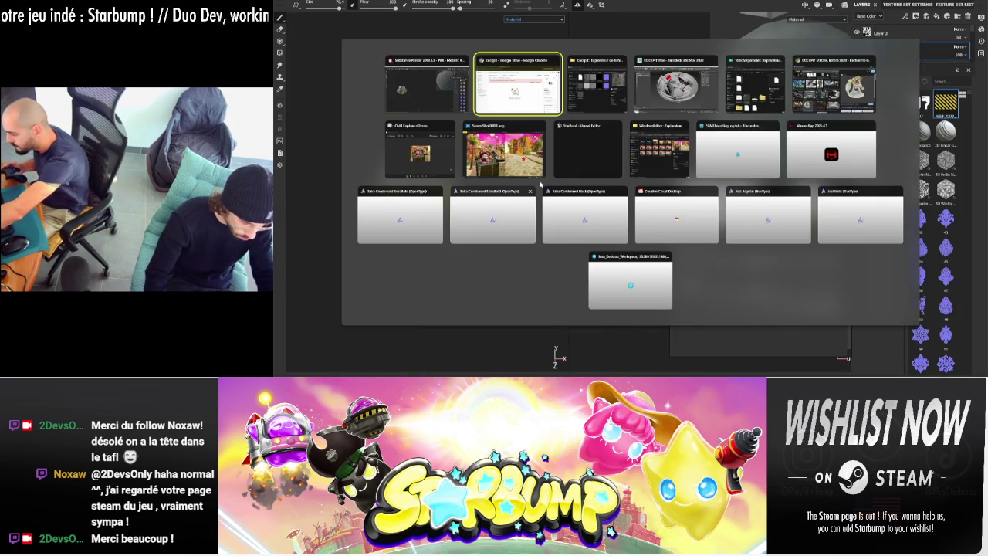
pyautogui.hotkey('alt', 'Tab')
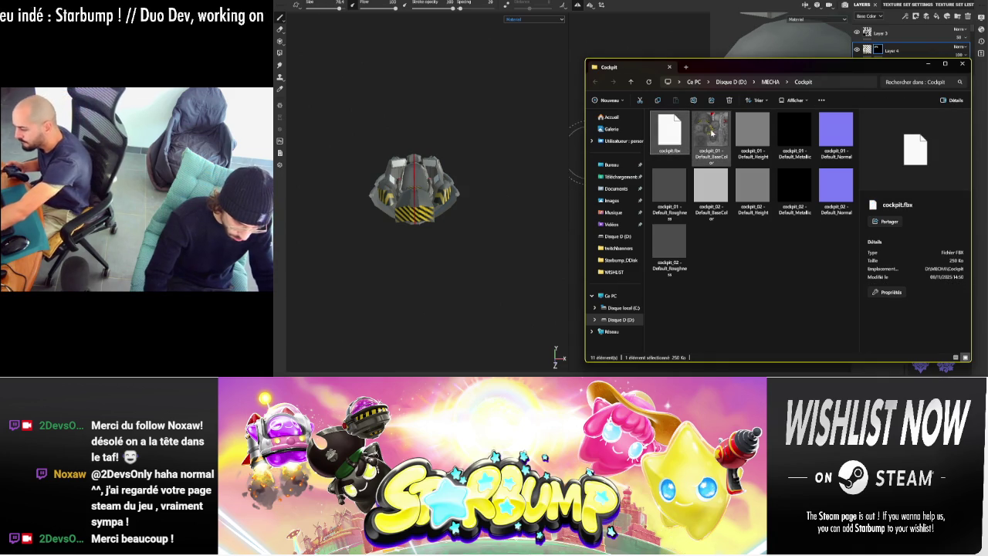
# - Drag cockpit.fbx and the cockpit_01 BaseColor PNG into Drive's cockpit folder
pyautogui.moveTo(711, 133)
pyautogui.keyDown('ctrl'); pyautogui.mouseDown()
pyautogui.moveTo(493, 346)
pyautogui.moveTo(328, 333)
pyautogui.moveTo(337, 369)
pyautogui.mouseUp(); pyautogui.keyUp('ctrl')
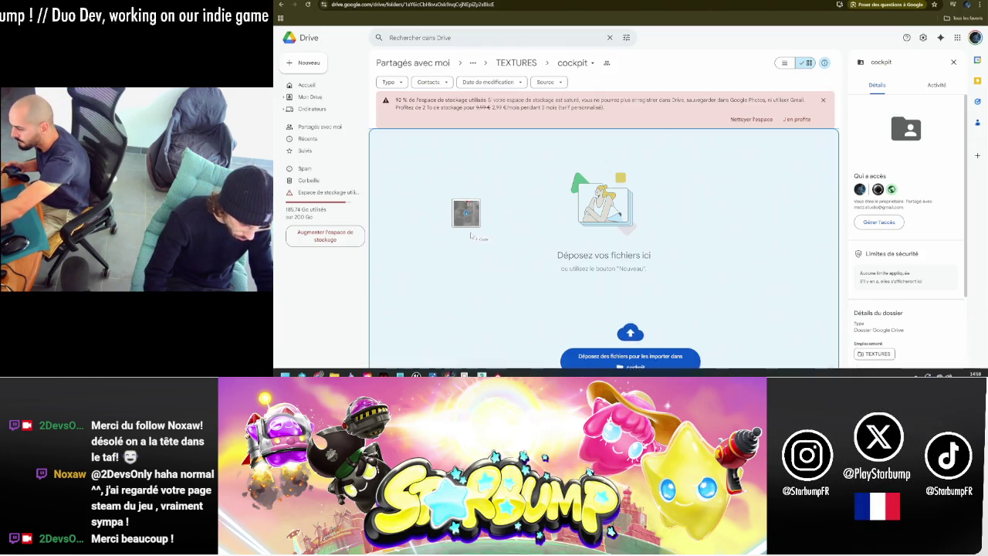
pyautogui.moveTo(447, 371); pyautogui.dragTo(479, 237)
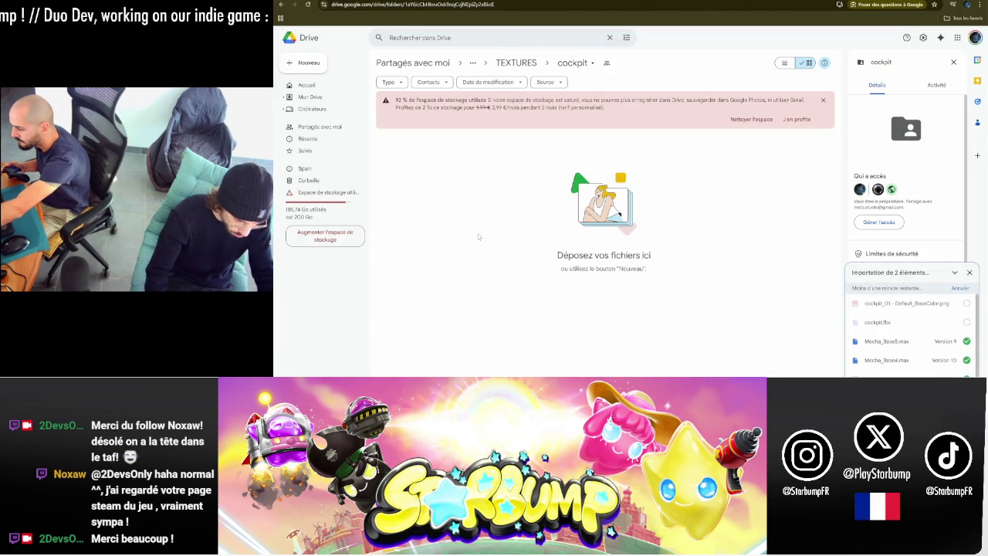
pyautogui.hotkey('alt', 'Tab')
pyautogui.hotkey('alt', 'Tab')
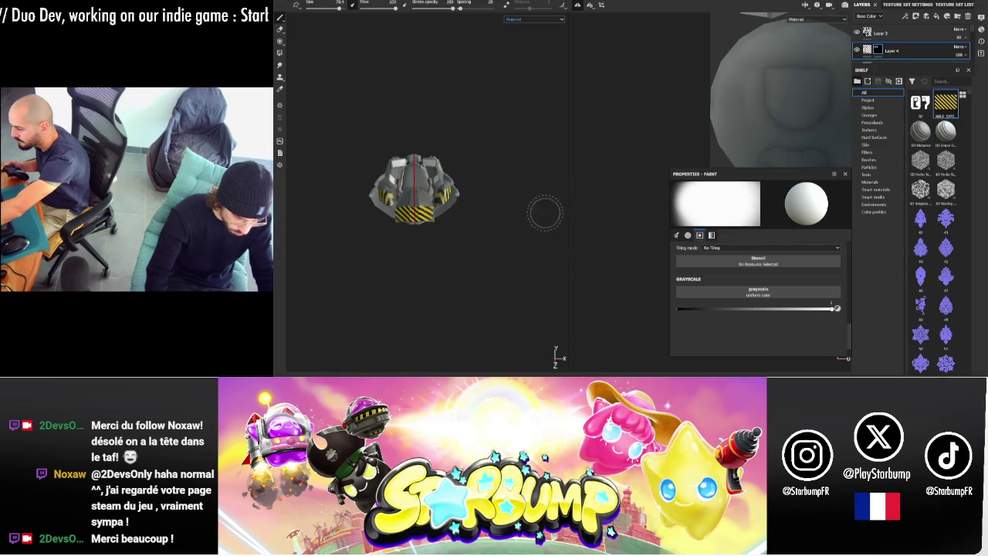
# - Switch the viewport to the Base Color channel and reframe the cockpit from above
pyautogui.keyDown('alt'); pyautogui.moveTo(545, 213); pyautogui.dragTo(512, 105); pyautogui.keyUp('alt')
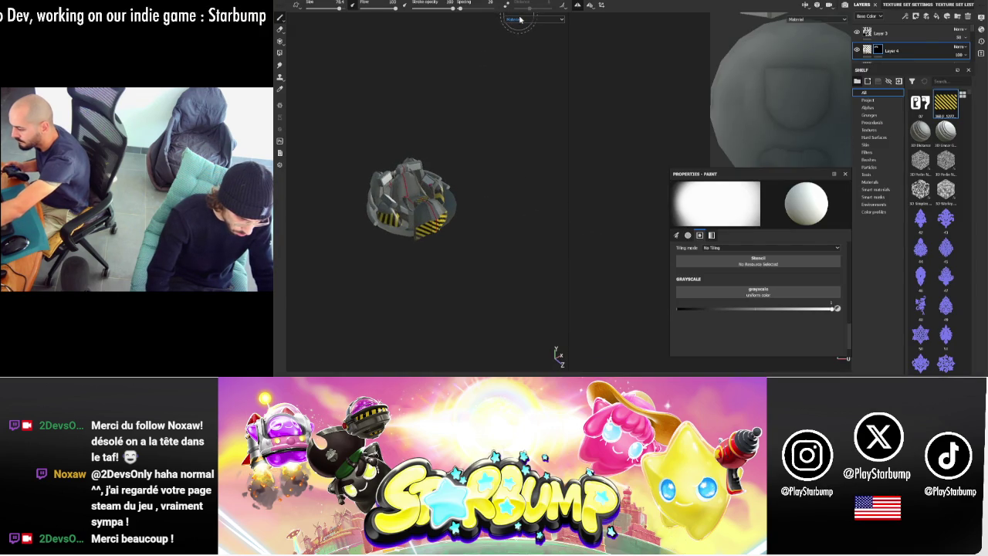
pyautogui.click(526, 43)
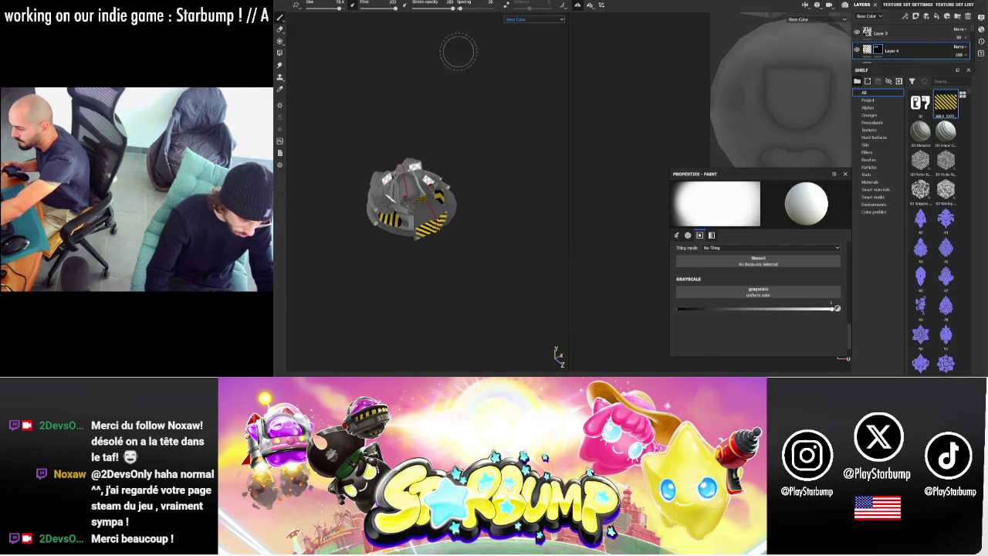
pyautogui.press('f')
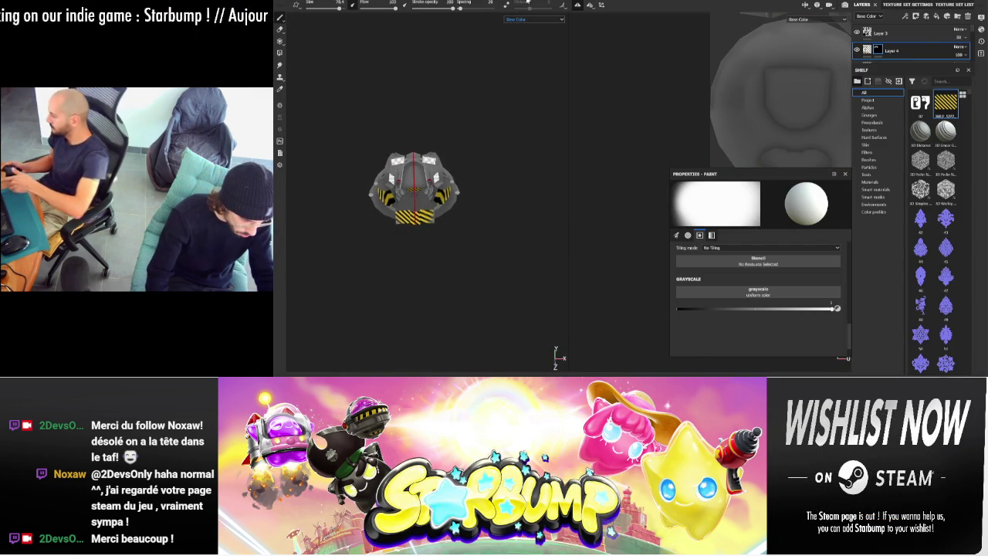
pyautogui.keyDown('alt'); pyautogui.moveTo(553, 47); pyautogui.dragTo(528, 106); pyautogui.keyUp('alt')
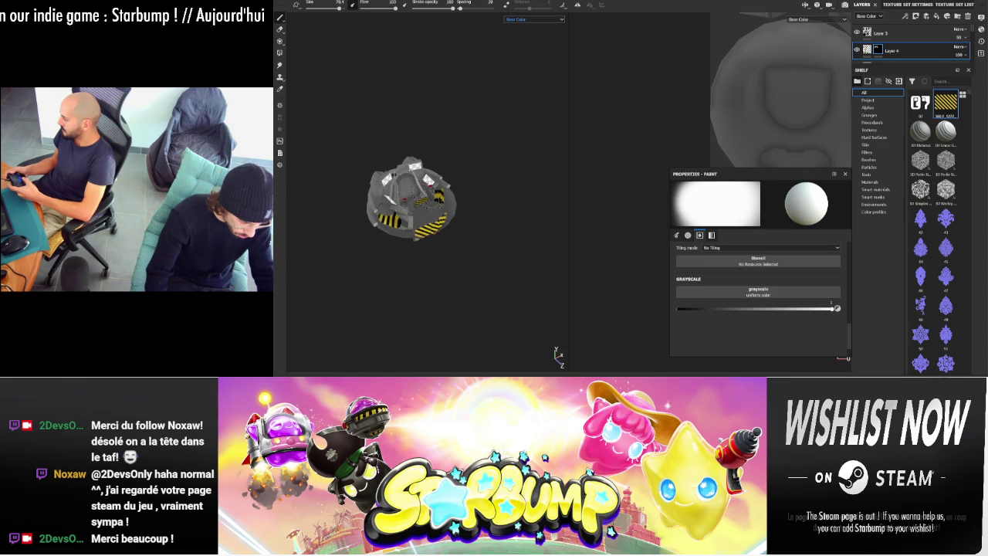
pyautogui.keyDown('alt'); pyautogui.moveTo(527, 106); pyautogui.dragTo(500, 119, button='right'); pyautogui.keyUp('alt')
pyautogui.moveTo(499, 119)
pyautogui.keyDown('alt'); pyautogui.mouseDown()
pyautogui.moveTo(589, 97)
pyautogui.moveTo(538, 126)
pyautogui.moveTo(517, 112)
pyautogui.moveTo(342, 97)
pyautogui.moveTo(512, 97)
pyautogui.mouseUp(); pyautogui.keyUp('alt')
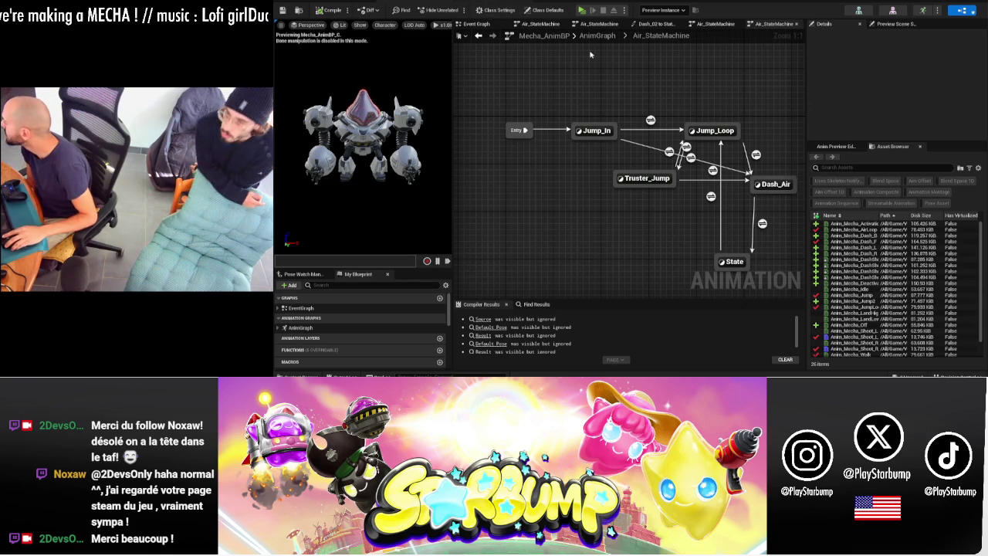
# - Open the Dash_02 state and move Anim_Mecha_Dash_F apart from the other dash players
pyautogui.moveTo(759, 231); pyautogui.dragTo(654, 198, button='right')
pyautogui.doubleClick(671, 153)
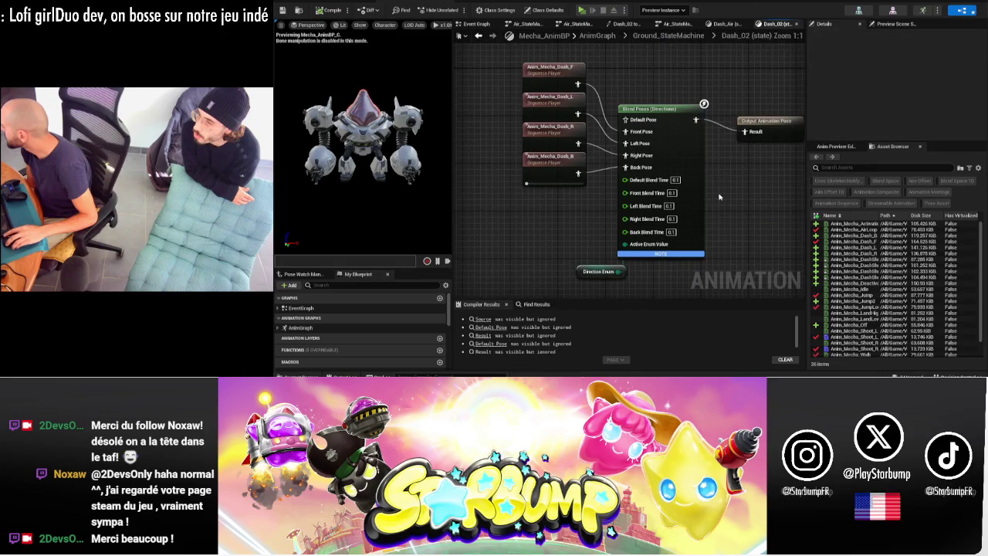
pyautogui.moveTo(507, 85); pyautogui.dragTo(540, 181)
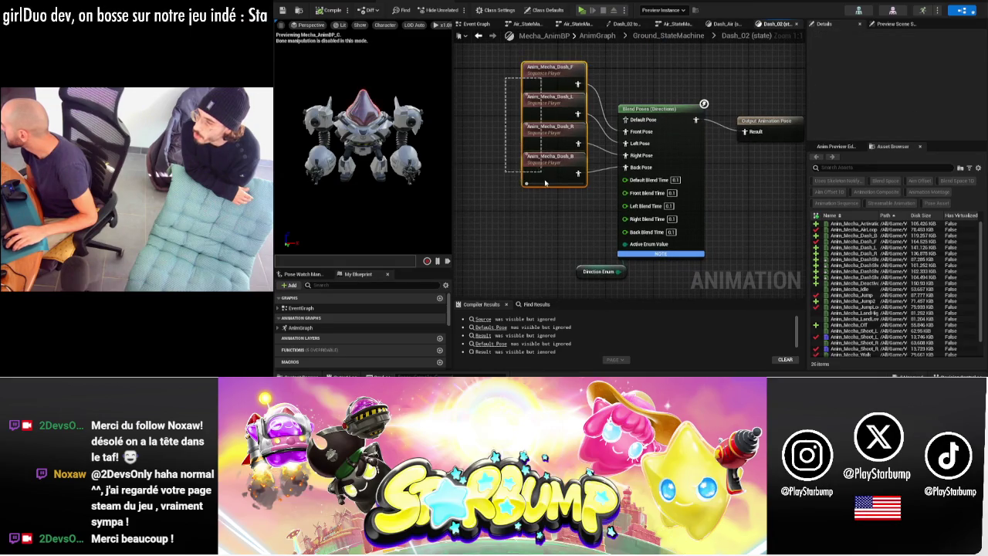
pyautogui.moveTo(555, 75); pyautogui.dragTo(559, 124)
pyautogui.moveTo(648, 109); pyautogui.dragTo(722, 129)
pyautogui.moveTo(555, 122); pyautogui.dragTo(542, 73)
pyautogui.click(626, 80)
pyautogui.moveTo(626, 80); pyautogui.dragTo(617, 116, button='right')
# - Pan the blend graph, dismiss the actions list, and switch to the Event Graph
pyautogui.moveTo(539, 119); pyautogui.dragTo(534, 94)
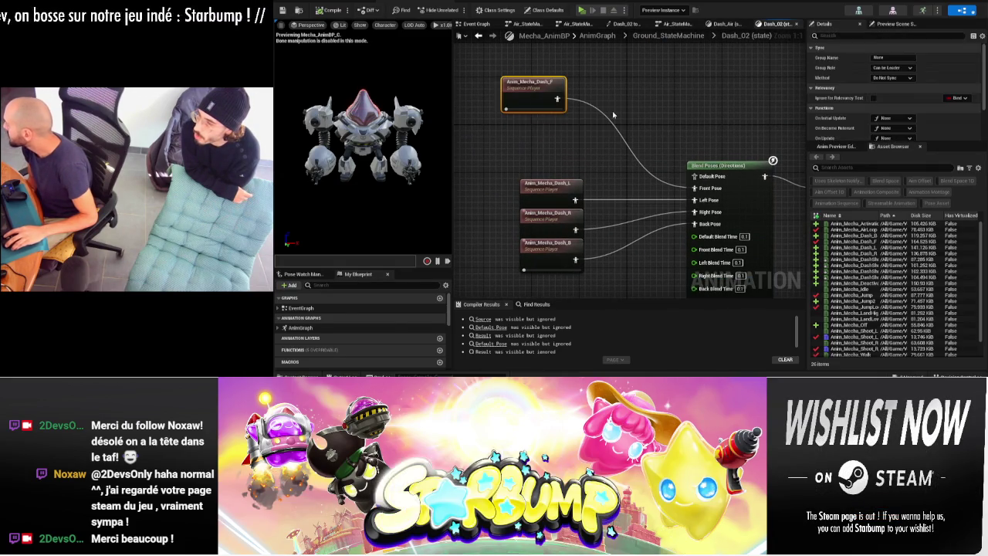
pyautogui.rightClick(619, 115)
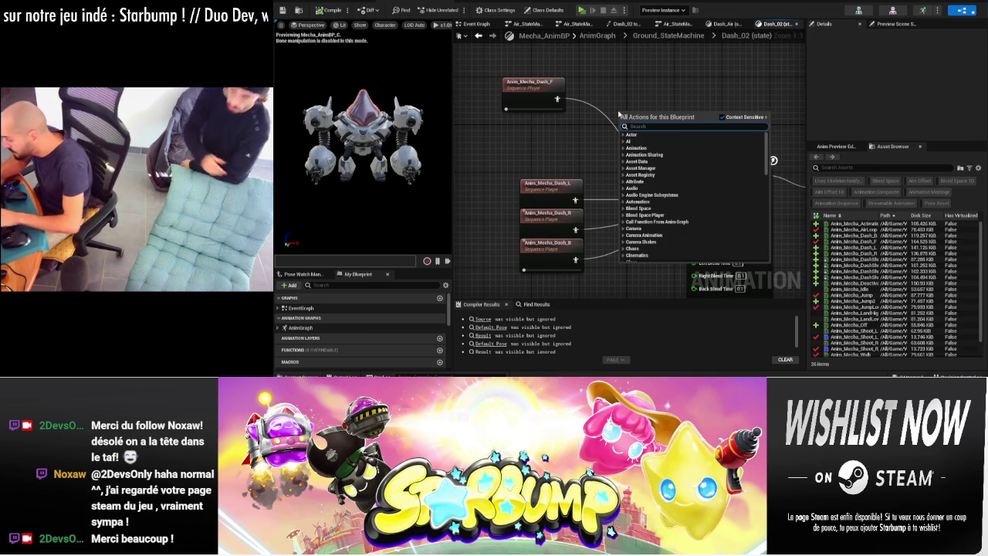
pyautogui.press('Escape')
pyautogui.click(477, 23)
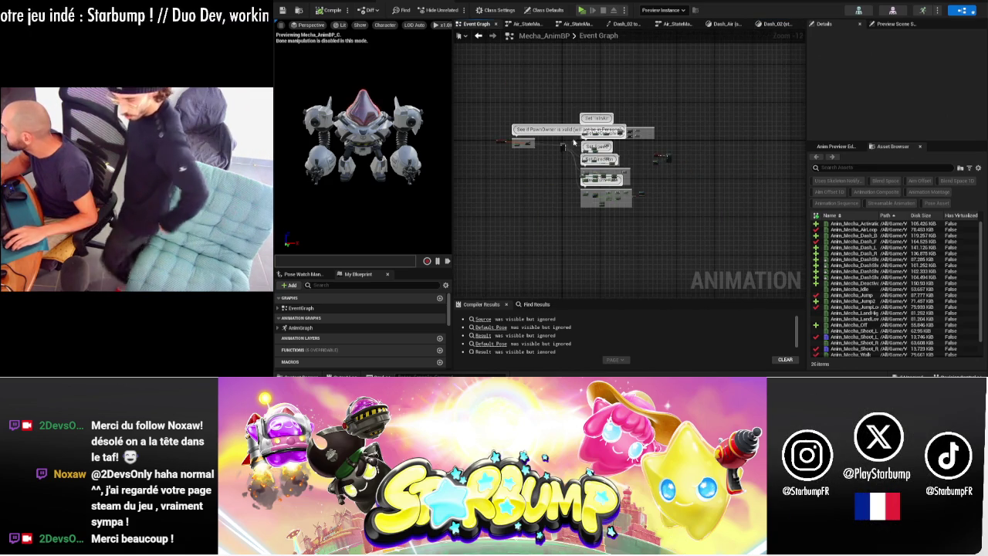
# - Add a Delay node to the Event Graph with a Duration of 1.0
pyautogui.moveTo(559, 166)
pyautogui.mouseDown(button='right')
pyautogui.moveTo(572, 89)
pyautogui.moveTo(517, 5)
pyautogui.mouseUp(button='right')
pyautogui.rightClick(633, 220)
pyautogui.write('de')
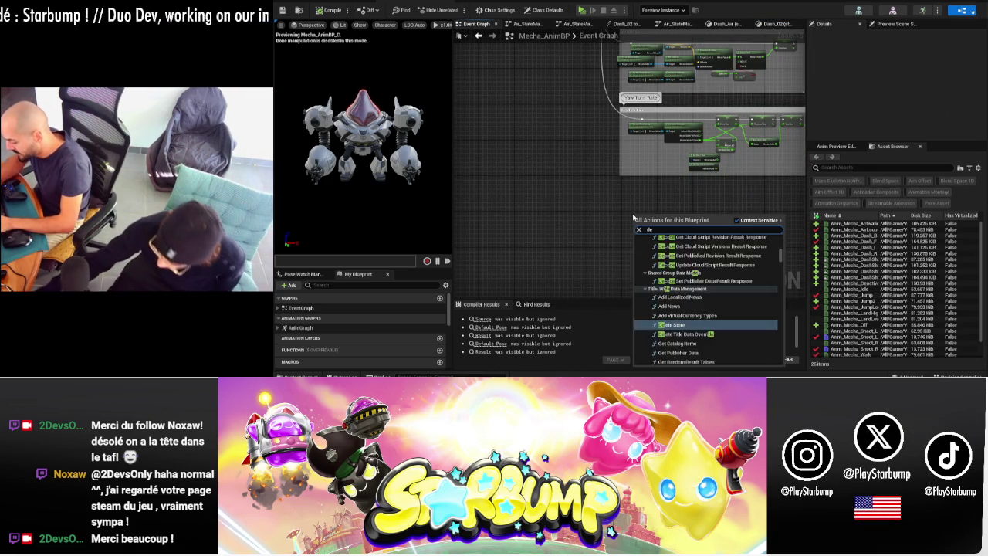
pyautogui.write('lay')
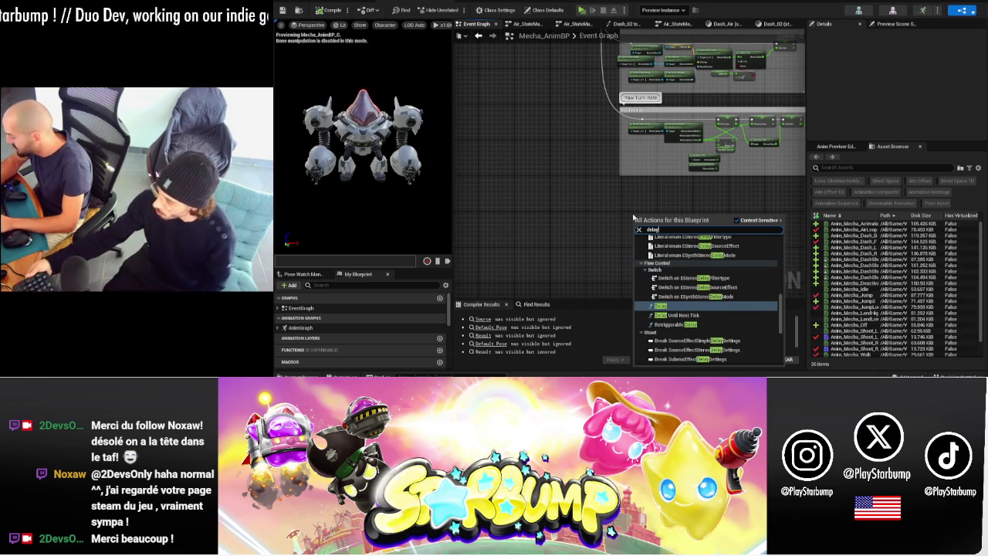
pyautogui.press('Return')
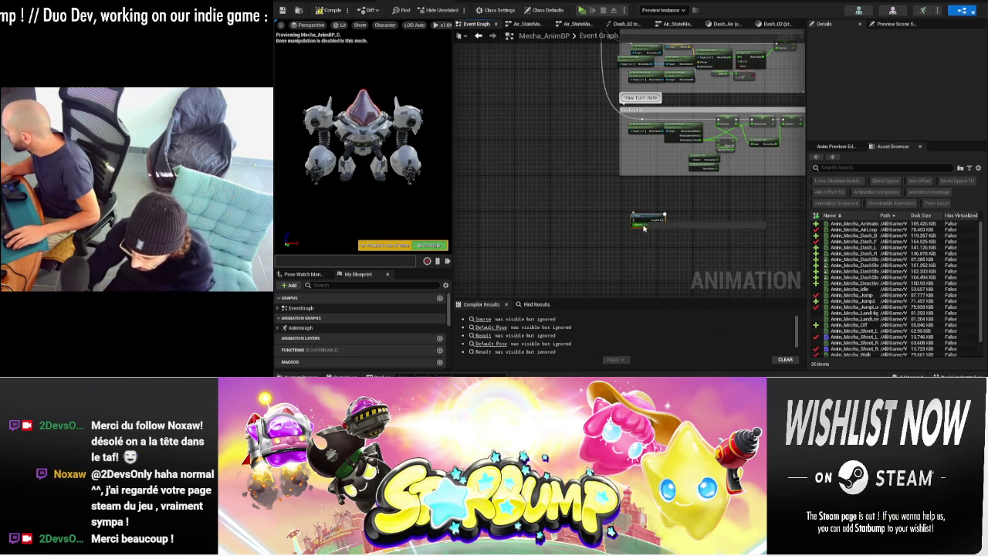
pyautogui.scroll(4, 644, 227)
pyautogui.write('1')
pyautogui.press('Return')
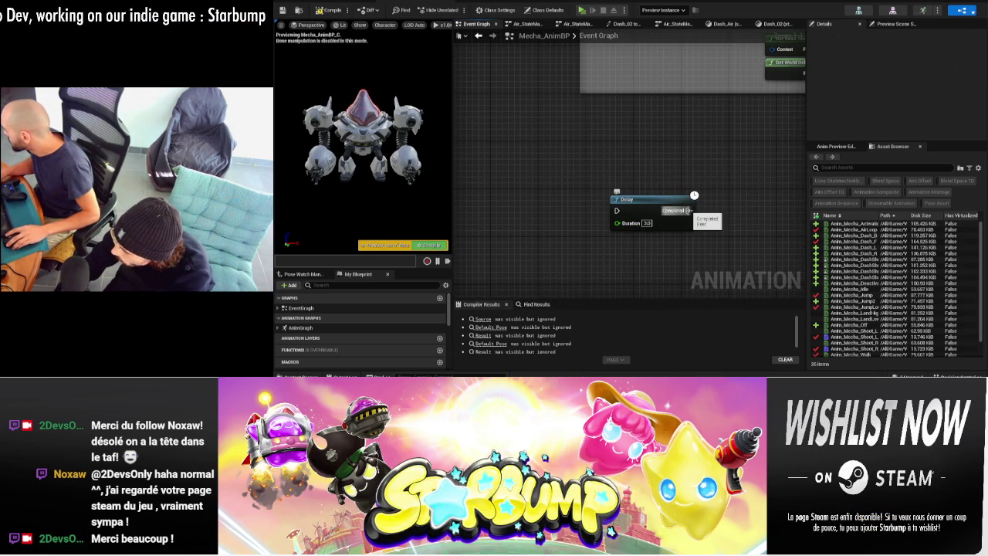
# - Add a Random Bool with Weight node beside the Delay
pyautogui.moveTo(738, 211); pyautogui.dragTo(738, 210)
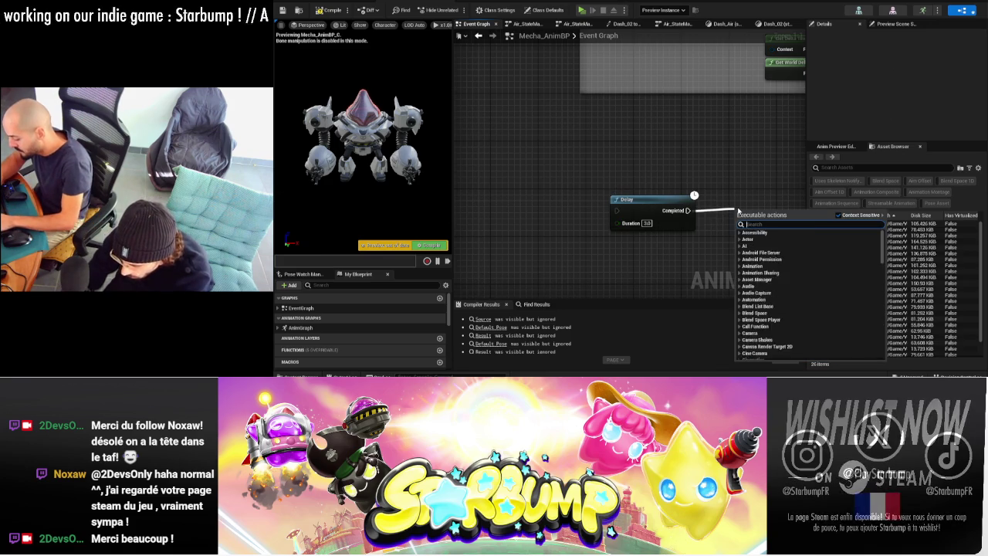
pyautogui.write('rand')
pyautogui.rightClick(738, 210)
pyautogui.write('random')
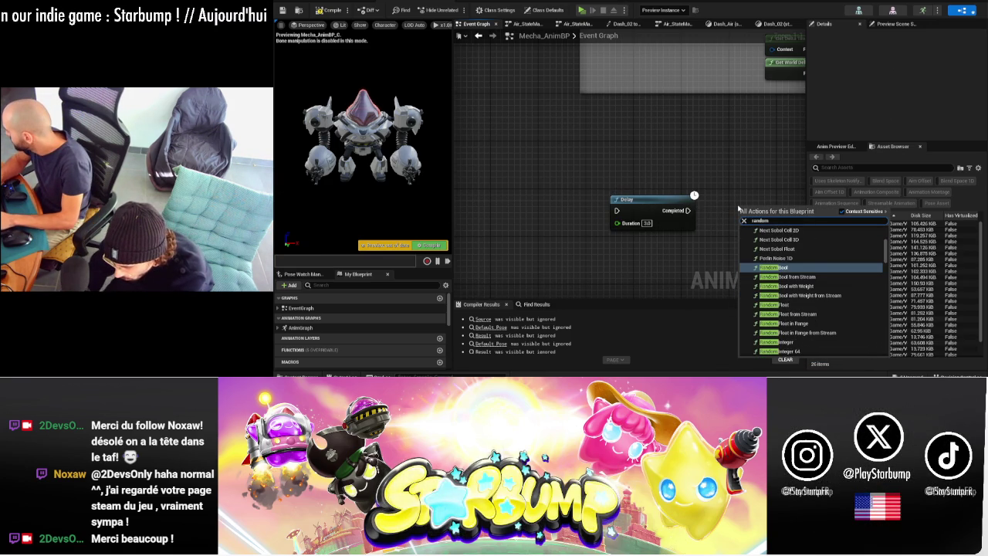
pyautogui.press('Down')
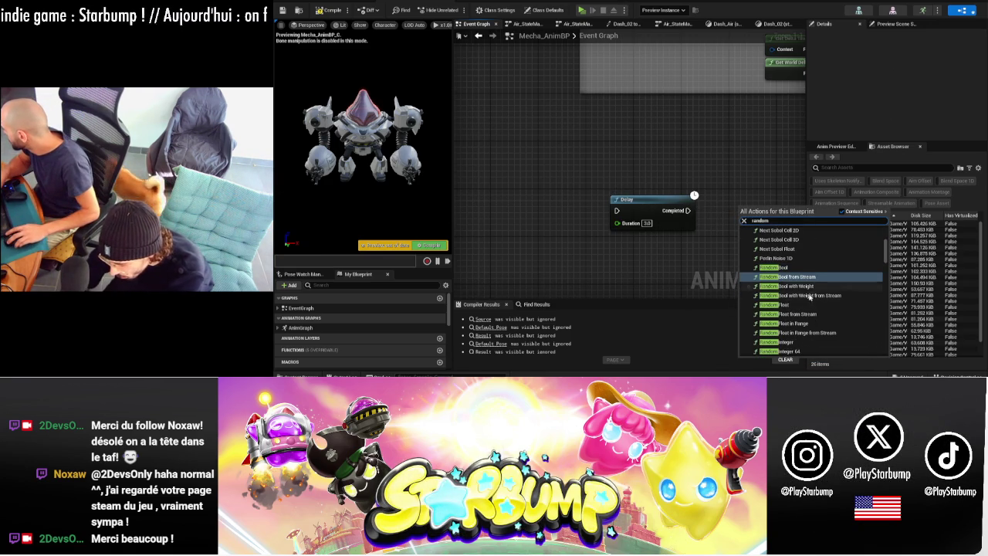
pyautogui.click(786, 285)
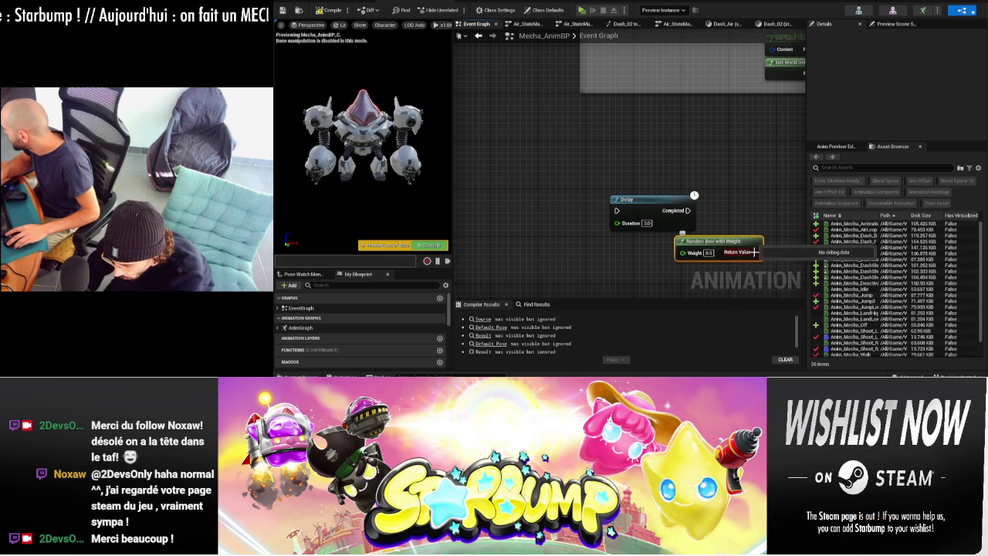
pyautogui.rightClick(758, 253)
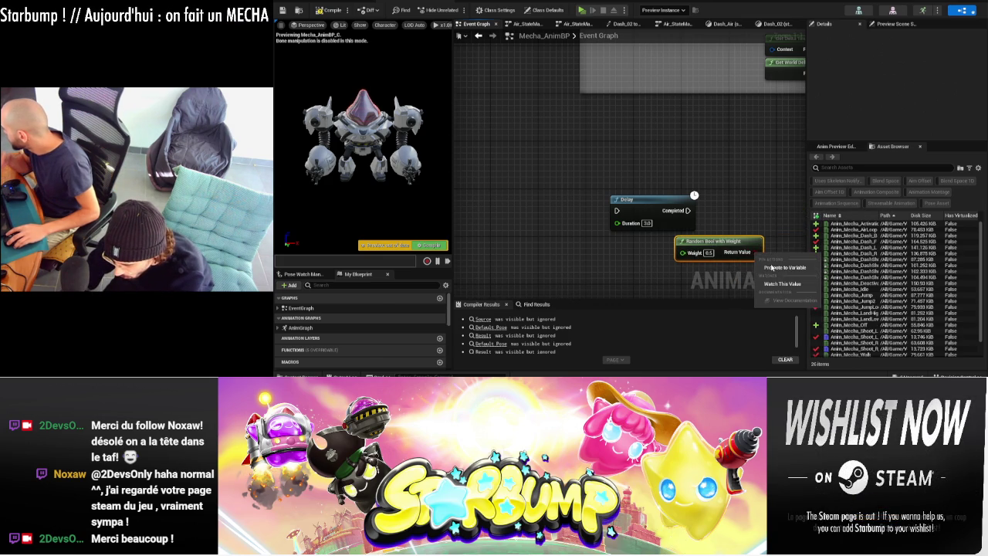
# - Promote the random result to a Boolean variable Random1/3 and set Weight to 0.33
pyautogui.click(771, 268)
pyautogui.write('Random')
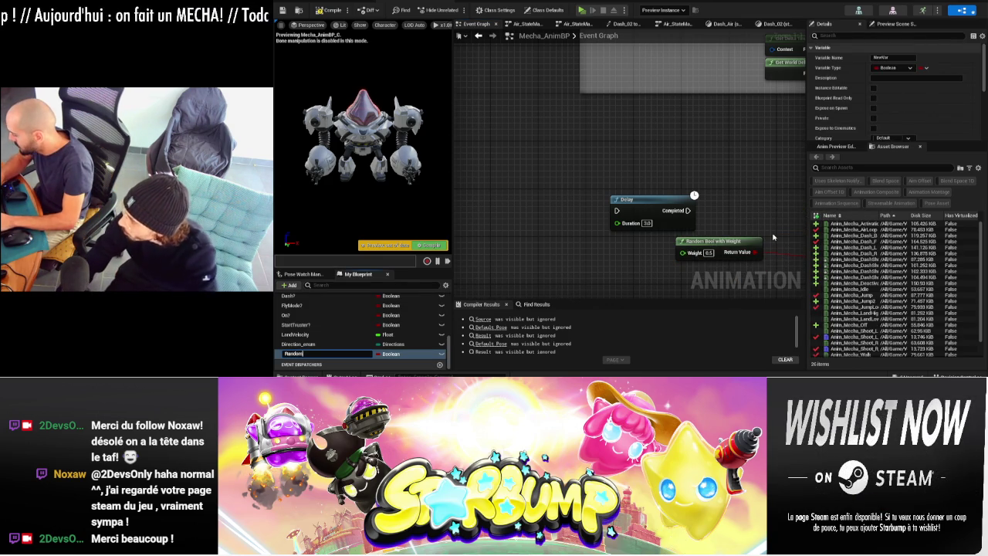
pyautogui.write('2')
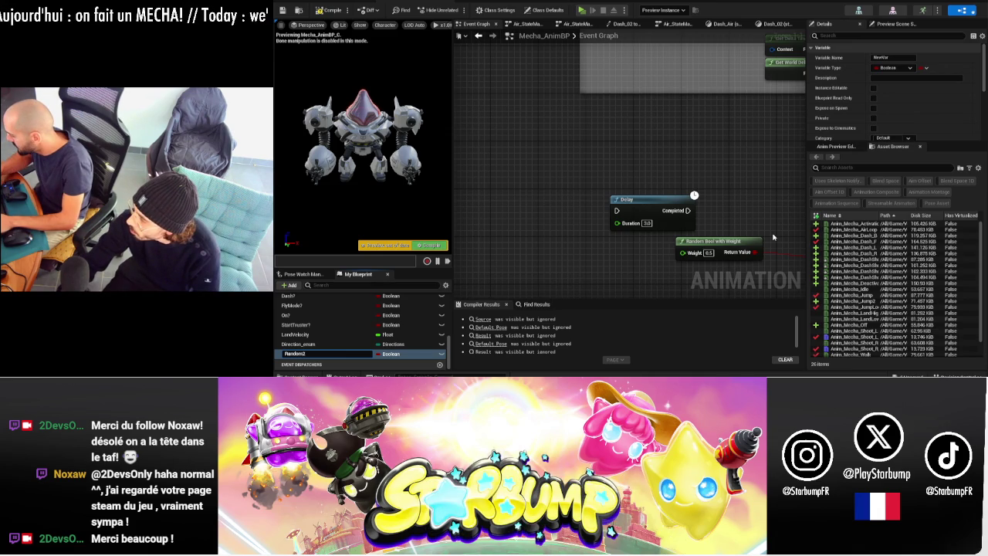
pyautogui.press('BackSpace')
pyautogui.write('1/3')
pyautogui.press('Return')
pyautogui.click(708, 253)
pyautogui.write('0.33')
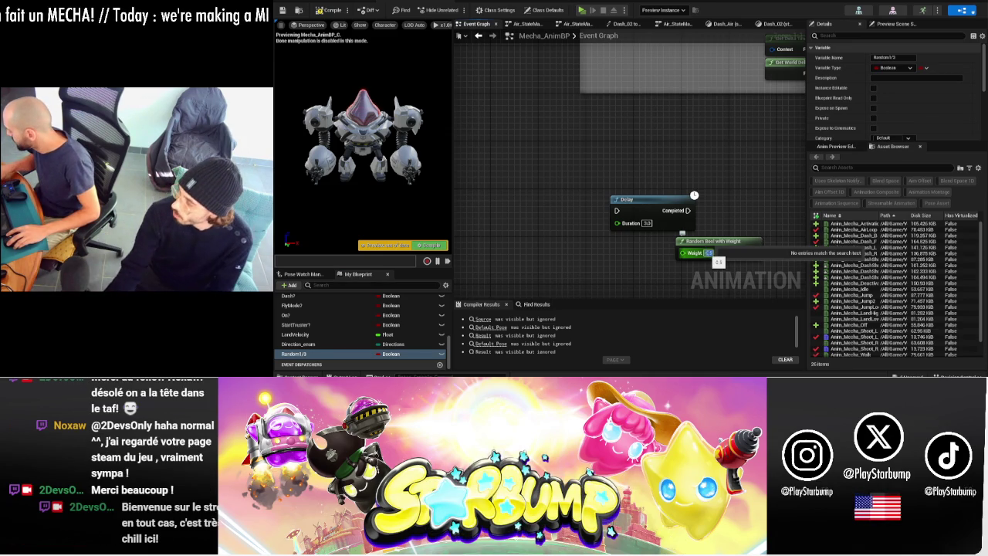
pyautogui.press('Return')
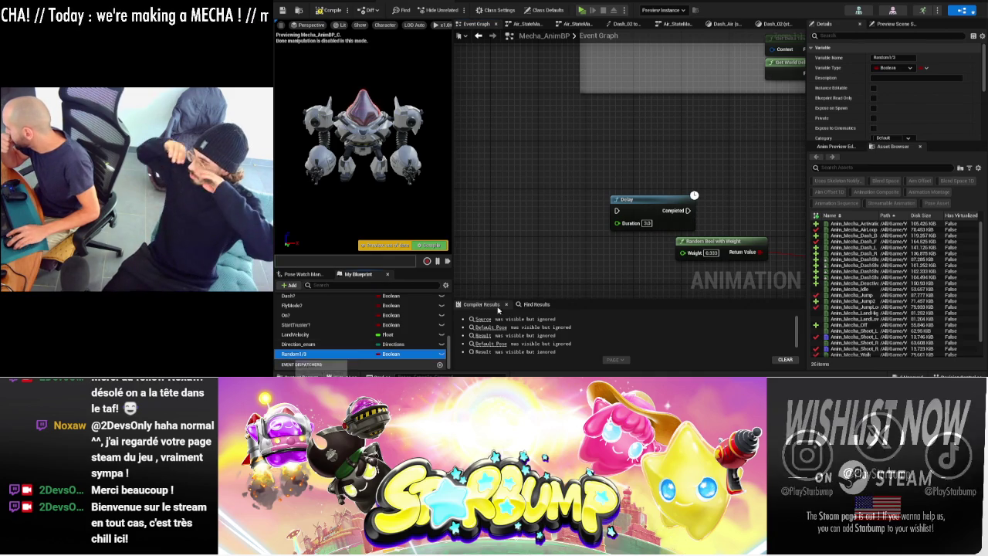
# - Create a SET Random1/3 node fed by Delay Completed, duplicate it, and hook it into the Sequence
pyautogui.moveTo(294, 353); pyautogui.dragTo(754, 230)
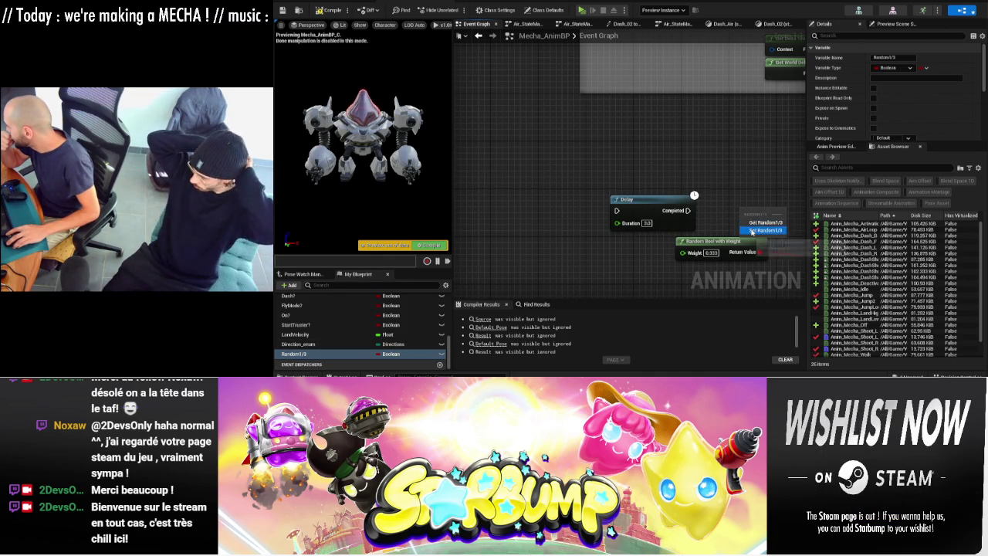
pyautogui.click(755, 230)
pyautogui.moveTo(687, 210); pyautogui.dragTo(741, 223)
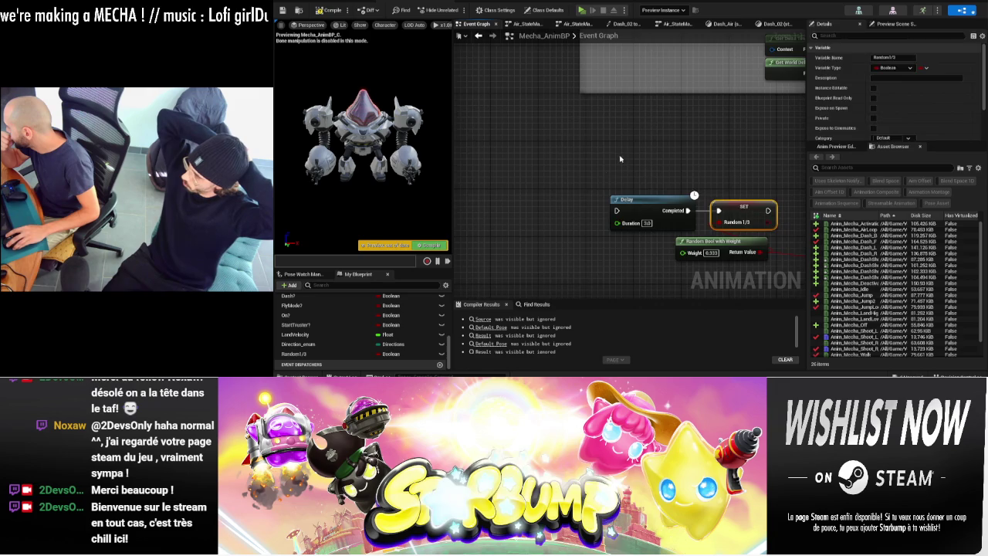
pyautogui.scroll(-2, 741, 223)
pyautogui.hotkey('ctrl', 'c')
pyautogui.hotkey('ctrl', 'v')
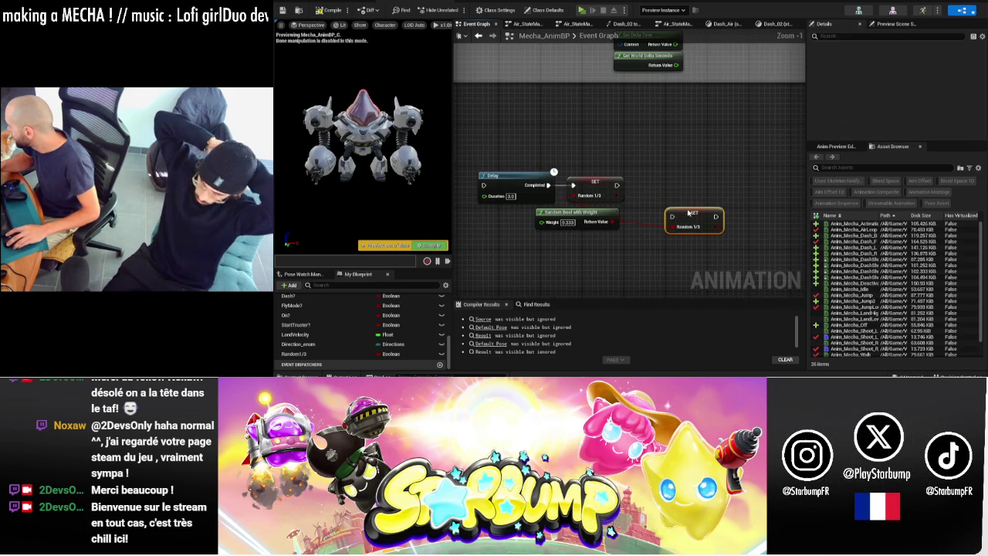
pyautogui.scroll(-1, 672, 234)
pyautogui.scroll(-1, 666, 235)
pyautogui.moveTo(661, 229); pyautogui.dragTo(564, 88)
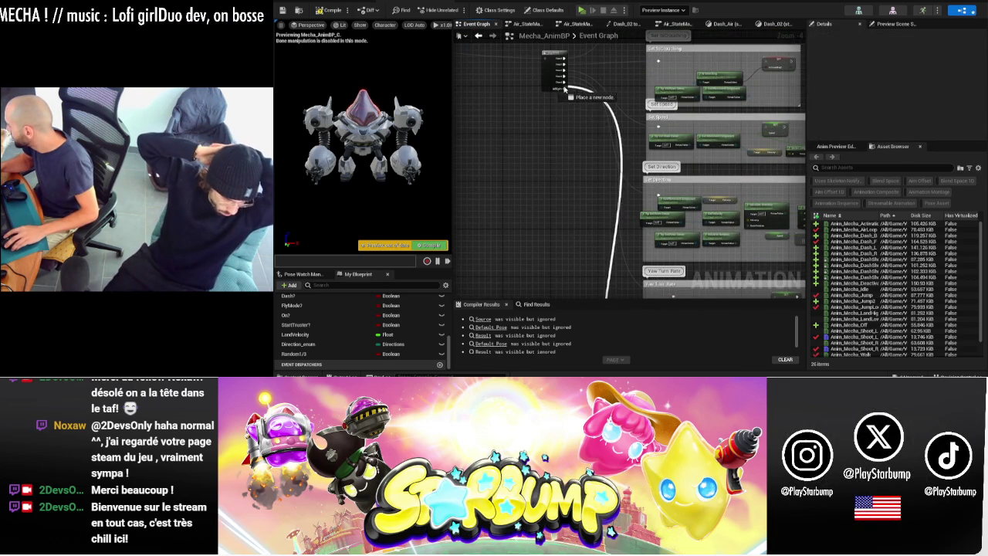
pyautogui.moveTo(564, 88)
pyautogui.mouseDown()
pyautogui.moveTo(667, 230)
pyautogui.moveTo(662, 240)
pyautogui.mouseUp()
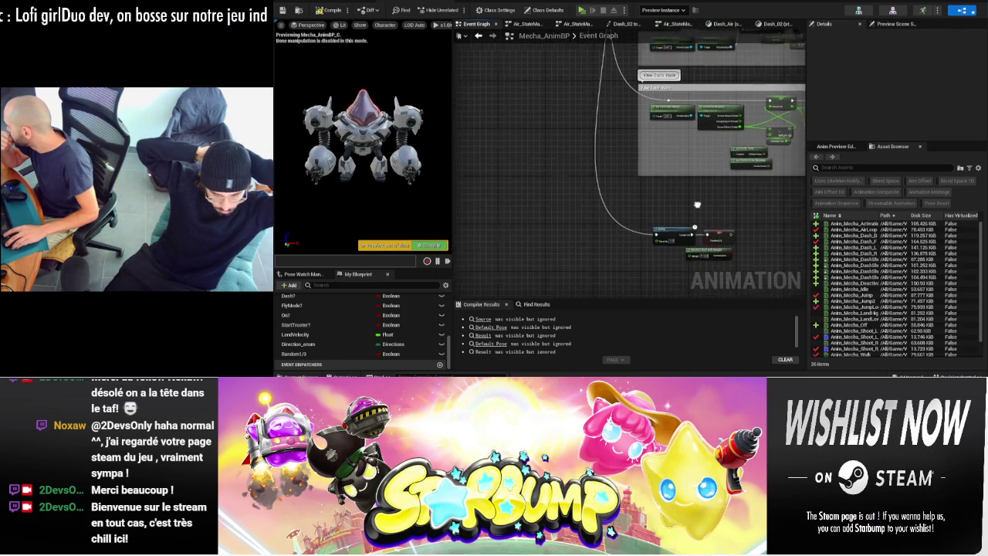
# - Revise the Random Bool with Weight node's Weight value, then go back to Dash_02
pyautogui.doubleClick(340, 353)
pyautogui.click(563, 122)
pyautogui.moveTo(663, 231)
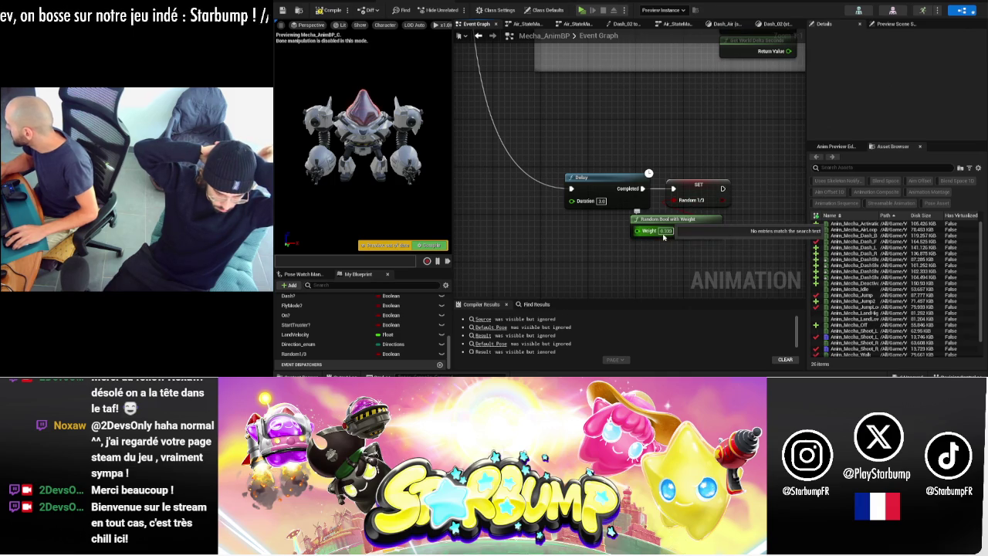
pyautogui.write('1')
pyautogui.press('Return')
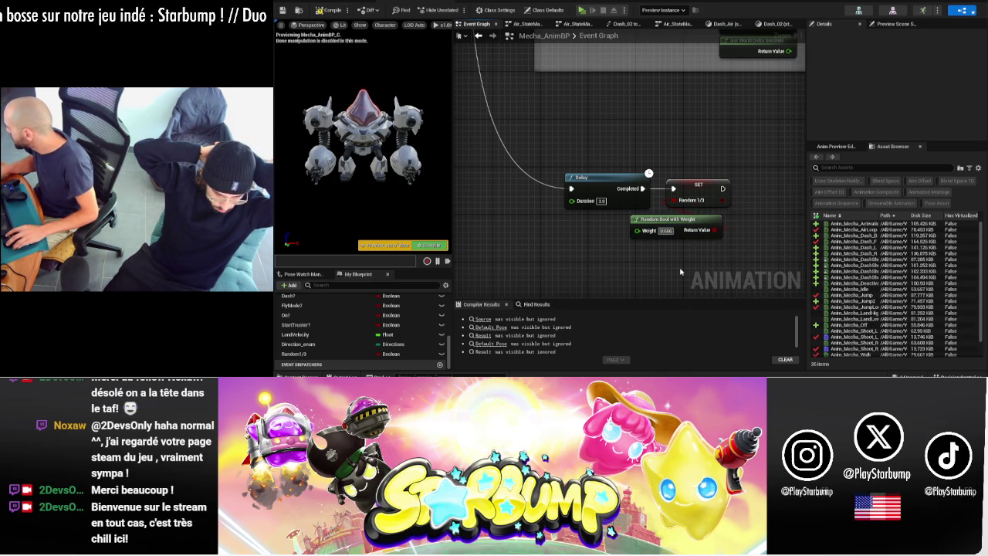
pyautogui.click(776, 24)
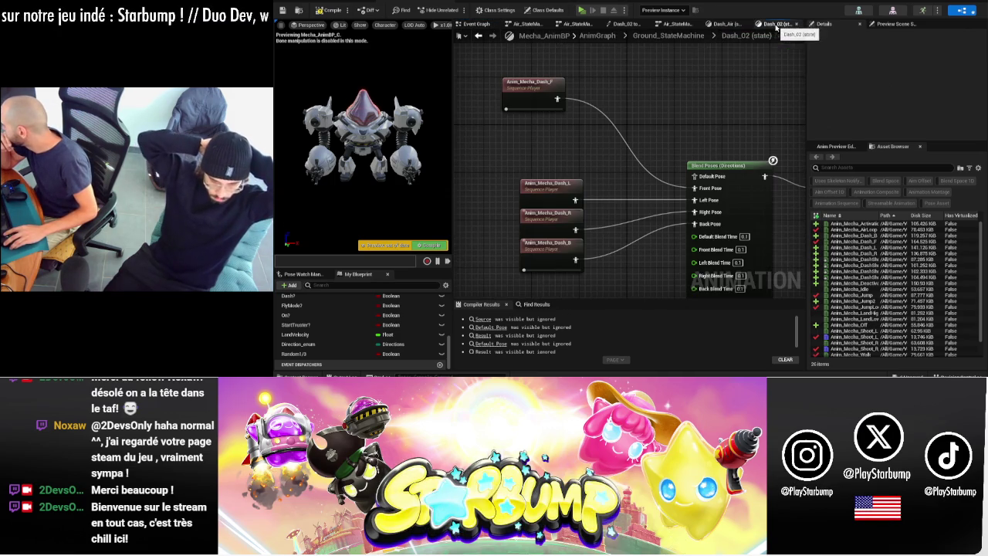
# - Place a Random 1/3 getter and insert Blend Poses by bool after Anim_Mecha_Dash_F
pyautogui.click(293, 354)
pyautogui.keyDown('ctrl'); pyautogui.moveTo(572, 162); pyautogui.dragTo(617, 125); pyautogui.keyUp('ctrl')
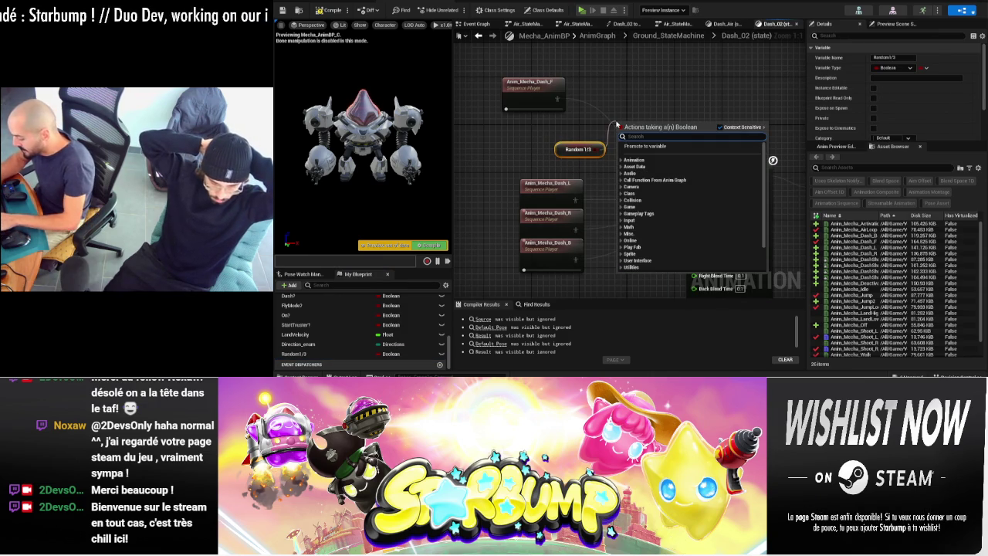
pyautogui.write('sele')
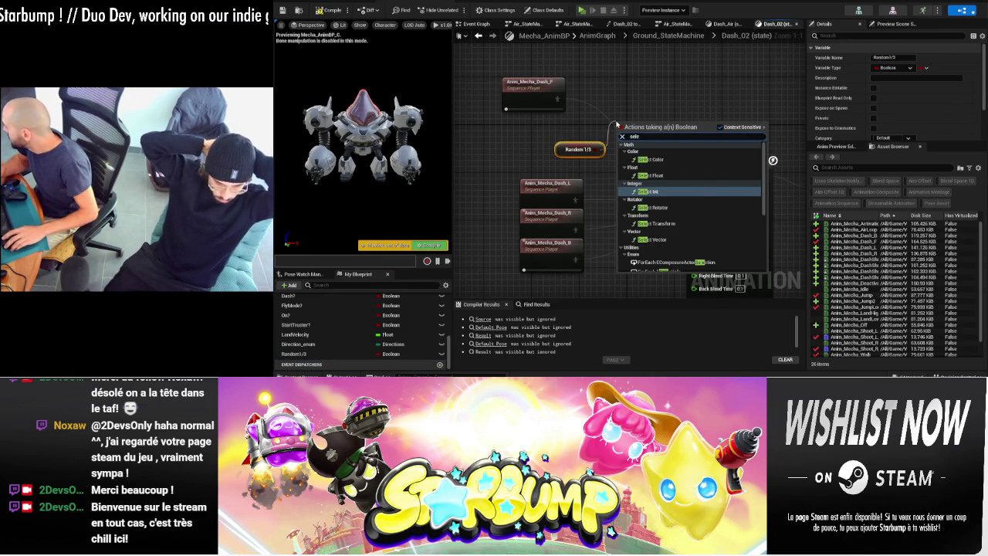
pyautogui.press('Return')
pyautogui.moveTo(557, 98); pyautogui.dragTo(599, 103)
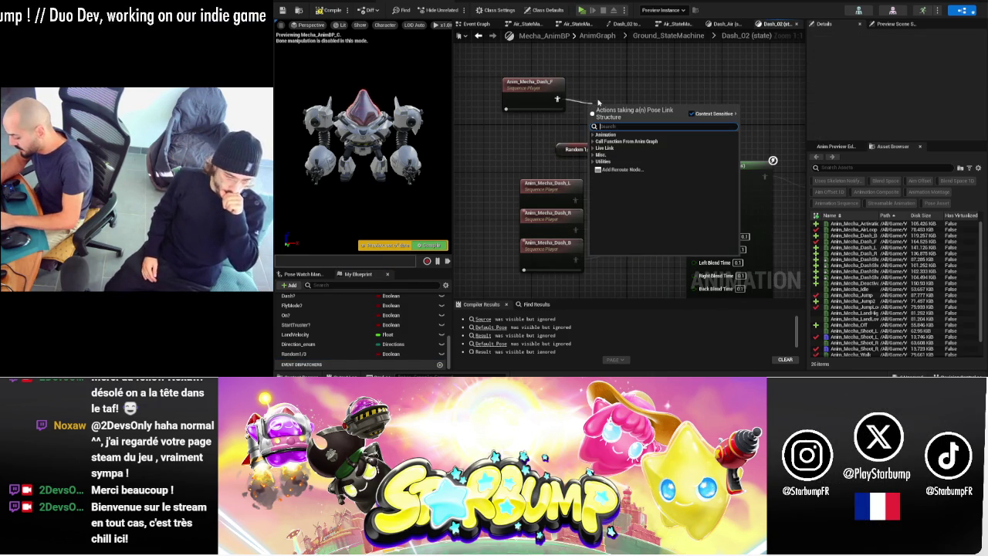
pyautogui.write('blend')
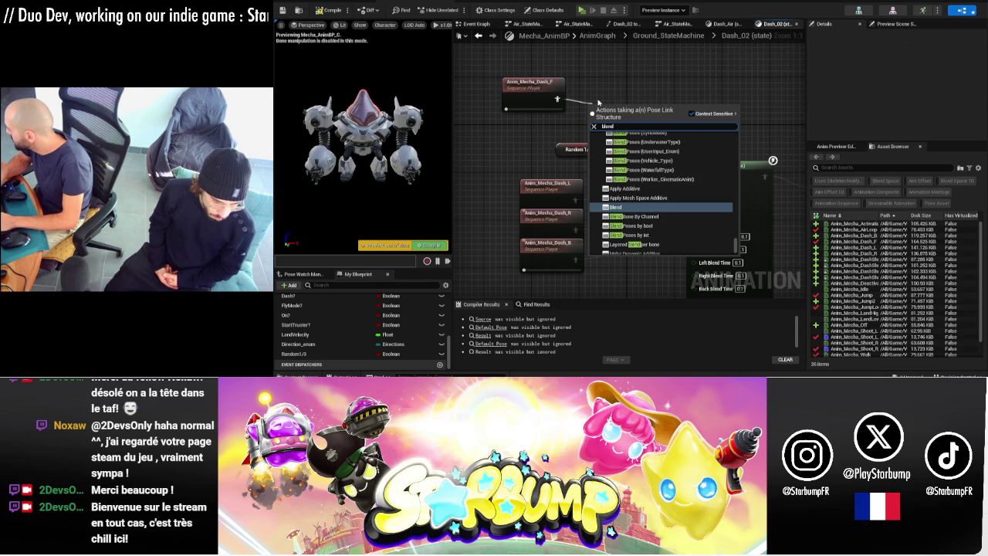
pyautogui.press('Return')
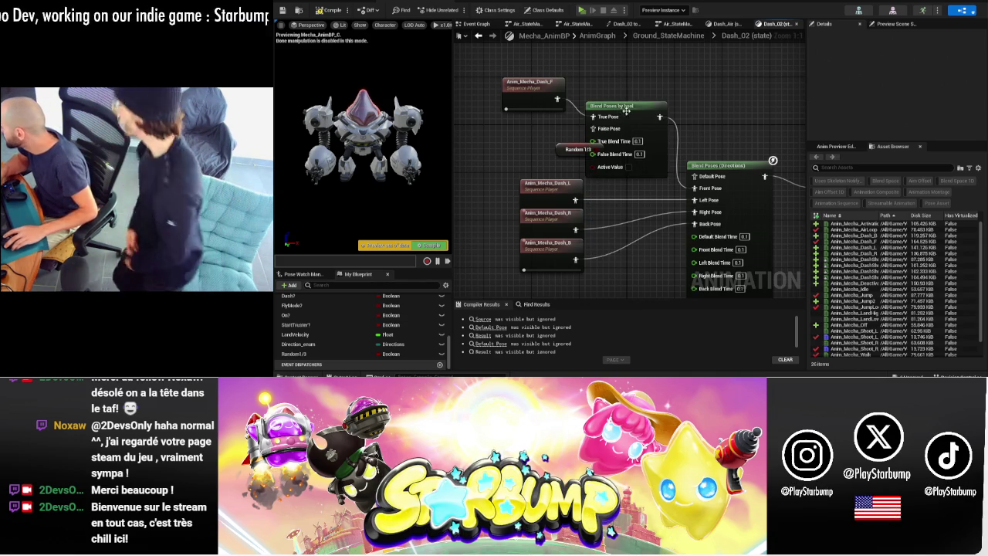
# - Nudge the Dash_F node up and show the Anim folder's assets with full names
pyautogui.click(544, 156)
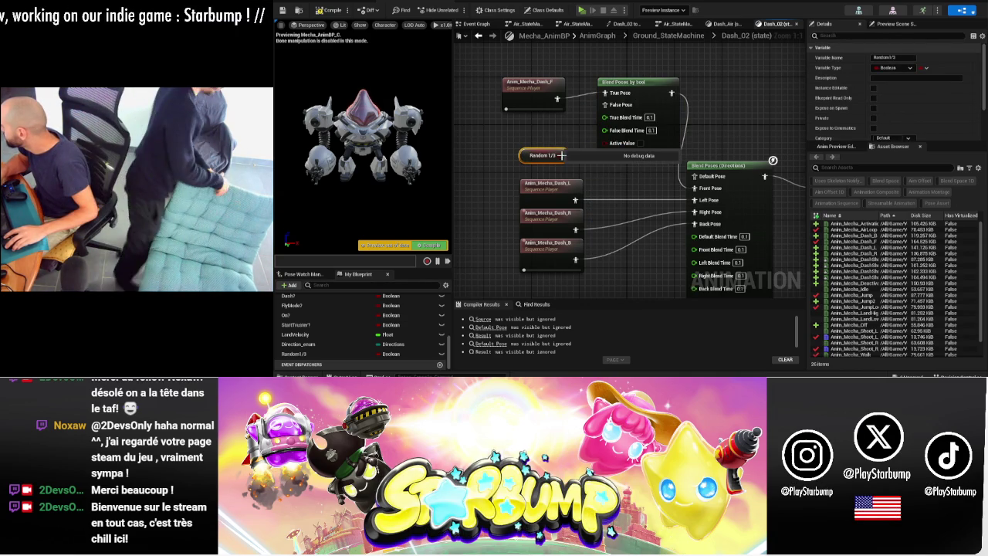
pyautogui.moveTo(529, 87); pyautogui.dragTo(527, 70)
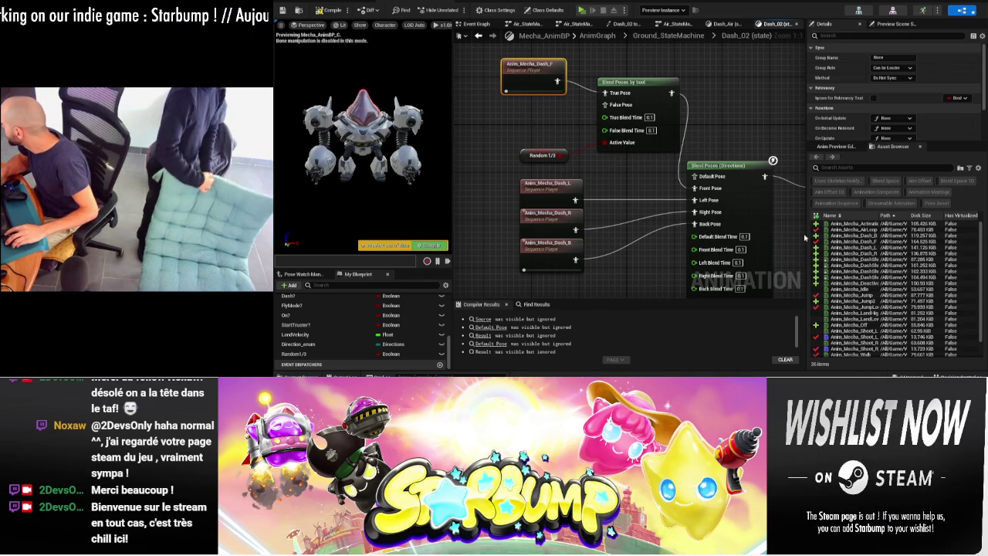
pyautogui.scroll(-1, 866, 244)
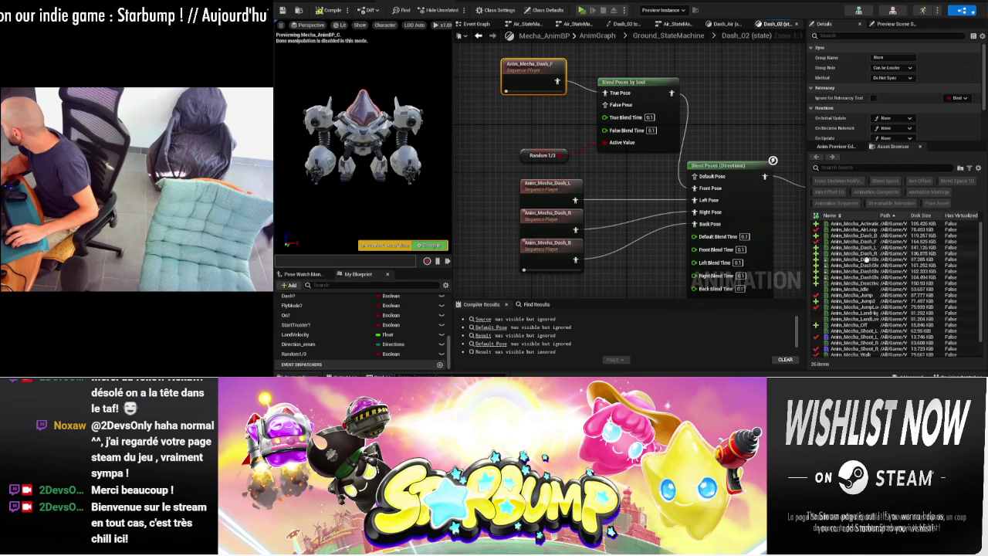
pyautogui.doubleClick(880, 219)
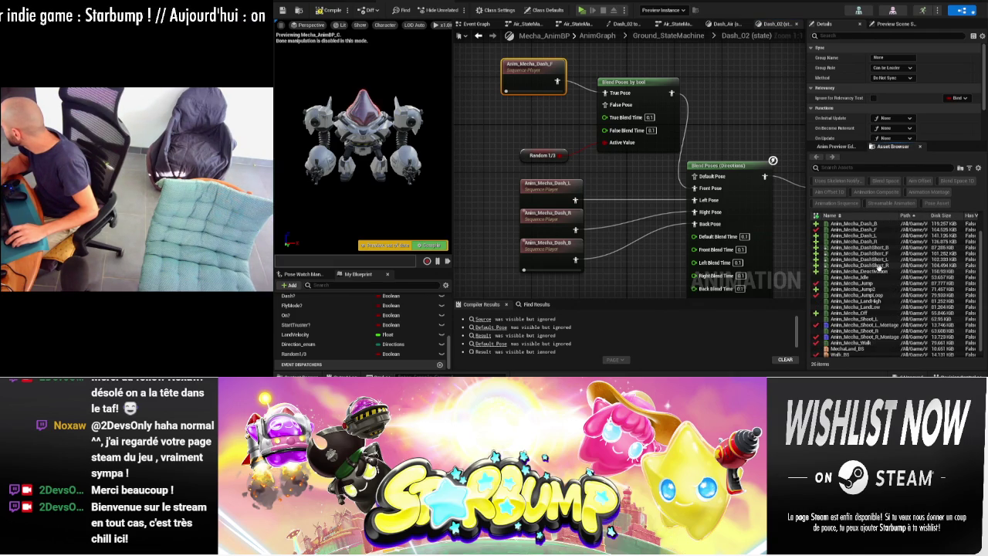
pyautogui.scroll(2, 876, 295)
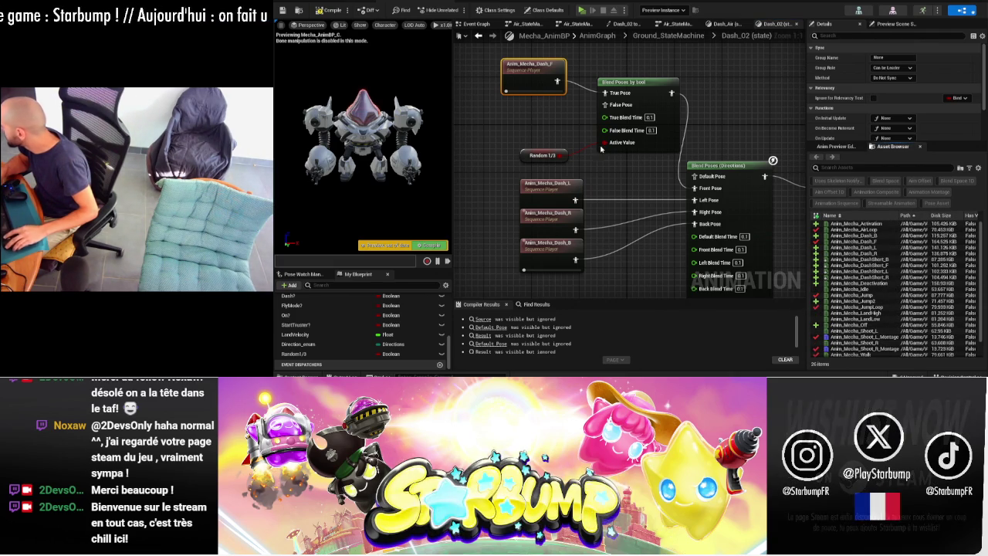
pyautogui.click(297, 376)
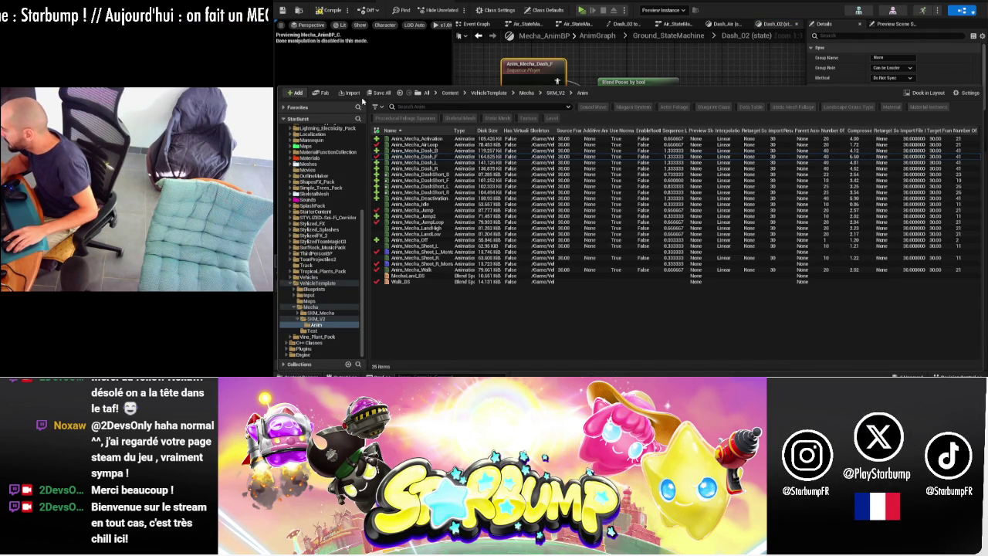
# - Rename the Anim_Mecha_Dash_F asset to Anim_Mecha_Dash_F_new
pyautogui.click(421, 145)
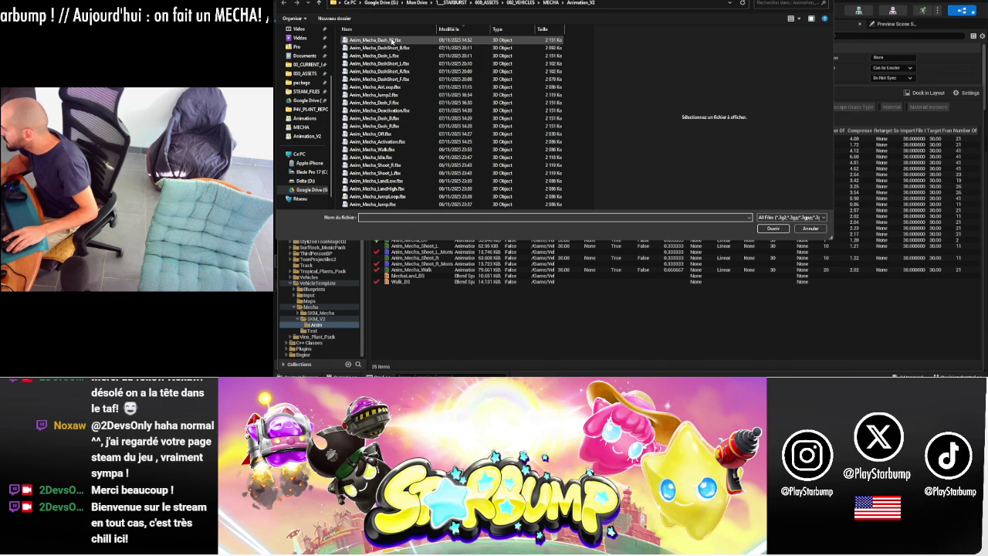
pyautogui.click(809, 229)
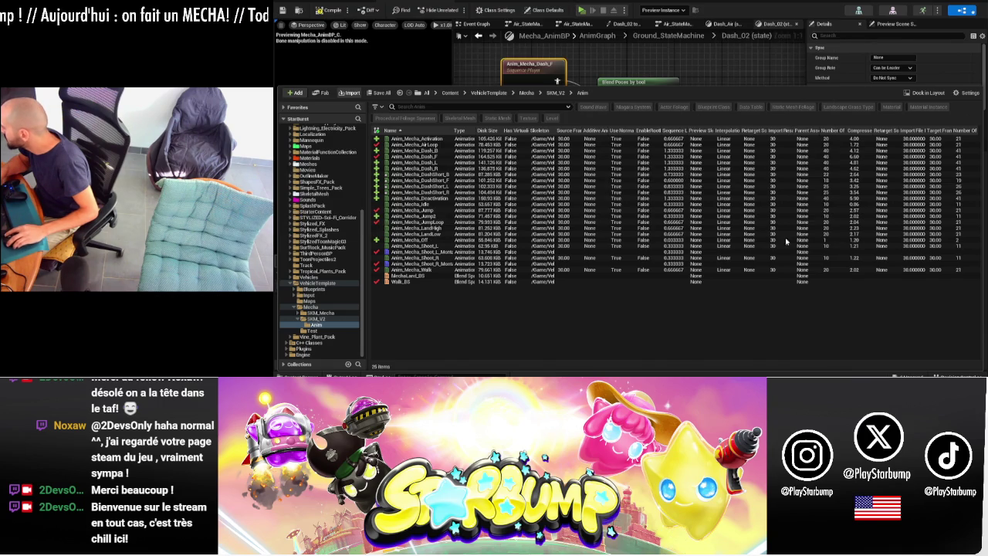
pyautogui.click(435, 157)
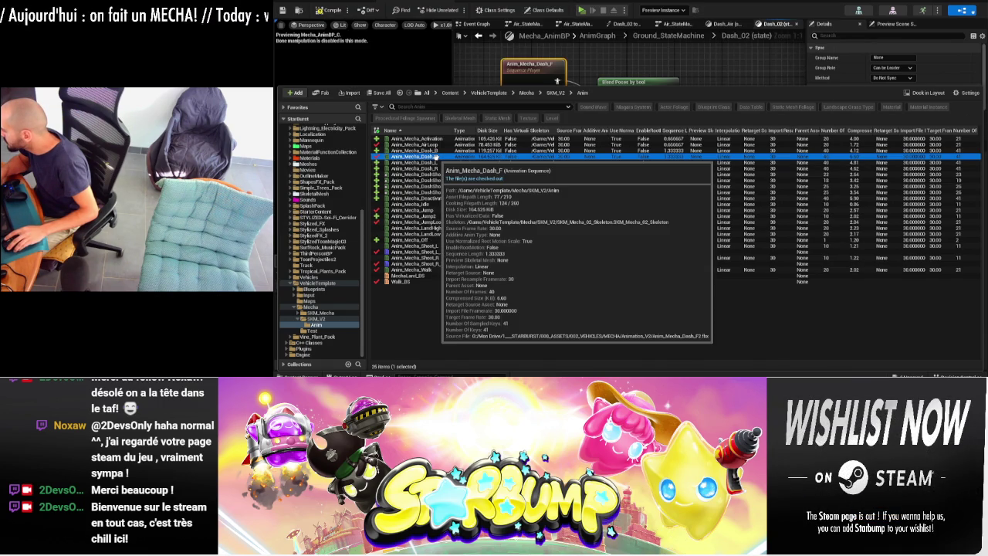
pyautogui.press('F2')
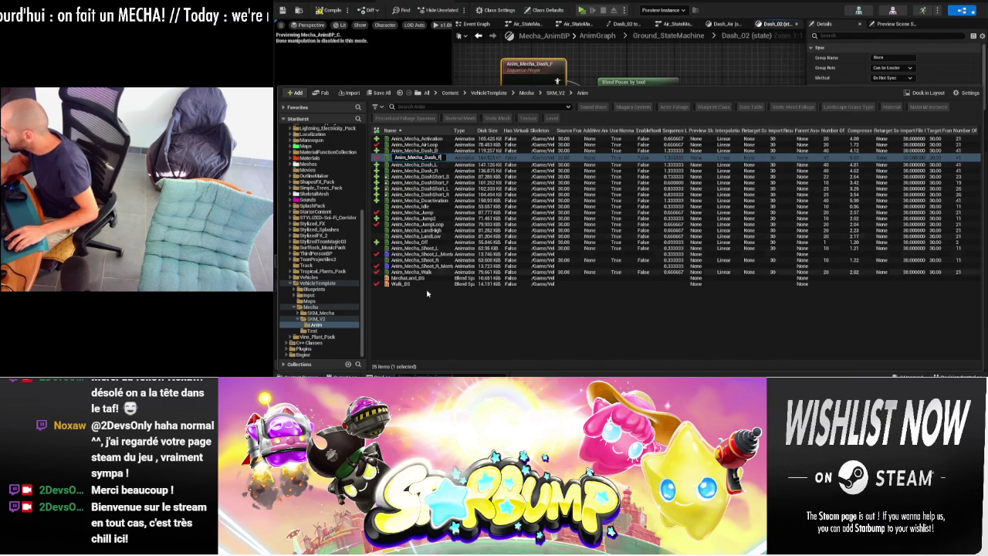
pyautogui.write('_new')
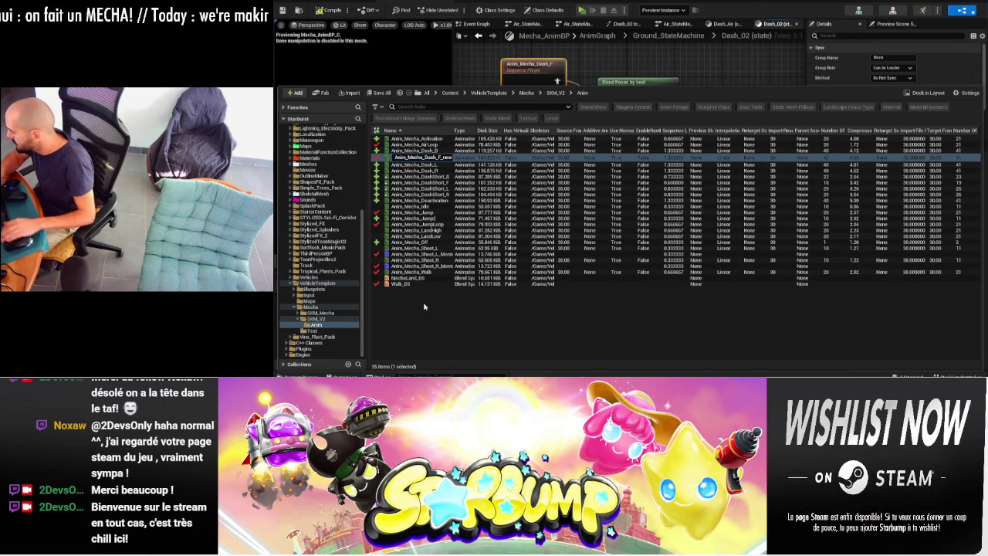
pyautogui.press('Return')
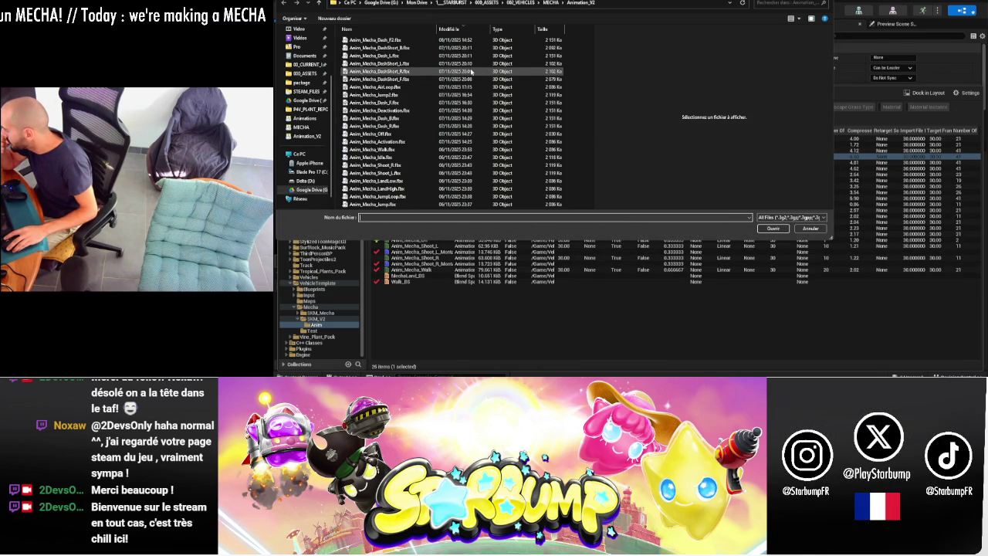
# - Rename the forward dash FBX to Anim_Mecha_Dash_F_old.fbx and open it for import
pyautogui.click(394, 103)
pyautogui.write('_old')
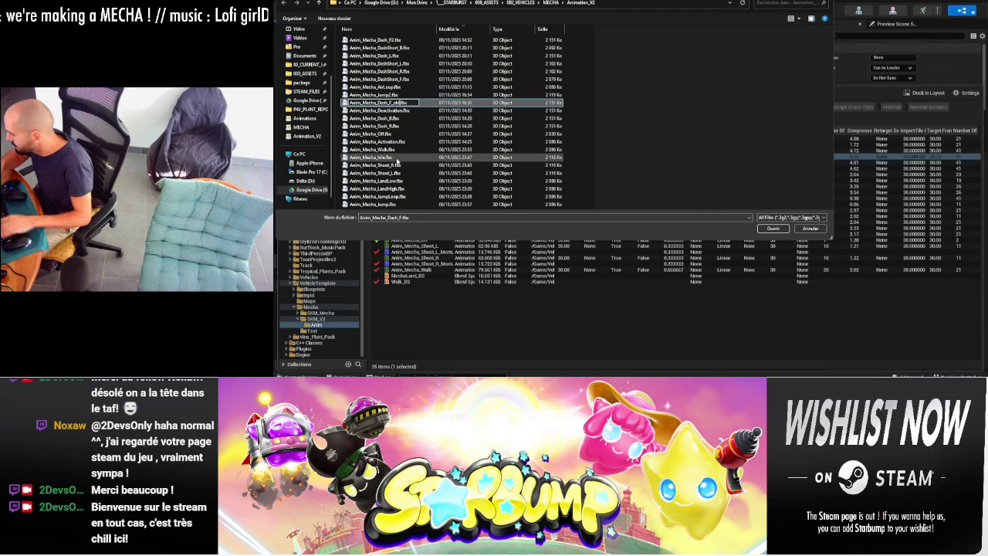
pyautogui.click(398, 102)
pyautogui.press('Return')
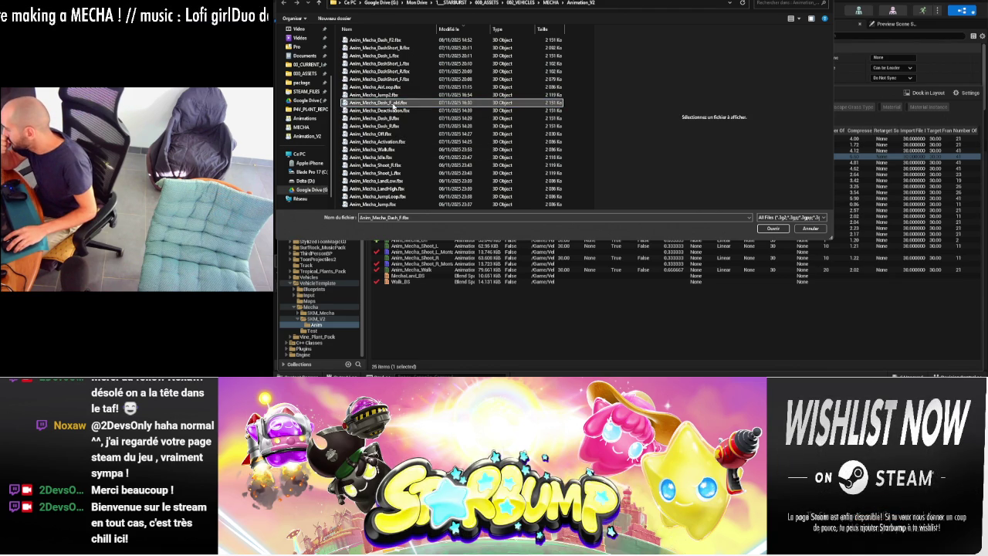
pyautogui.press('Return')
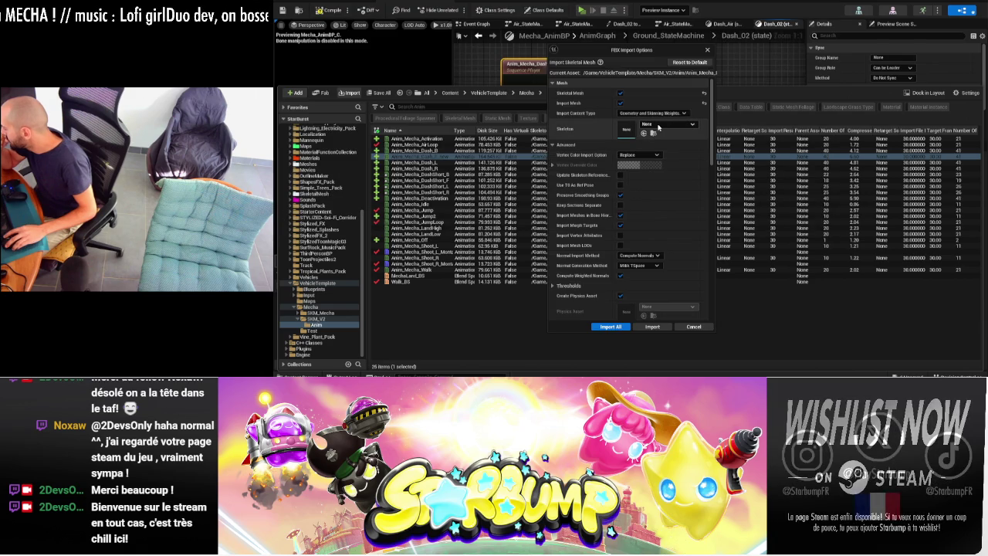
# - Import the FBX as animation only on SKM_Mecha_02_Skeleton, then close the asset browser
pyautogui.click(657, 124)
pyautogui.write('mecha')
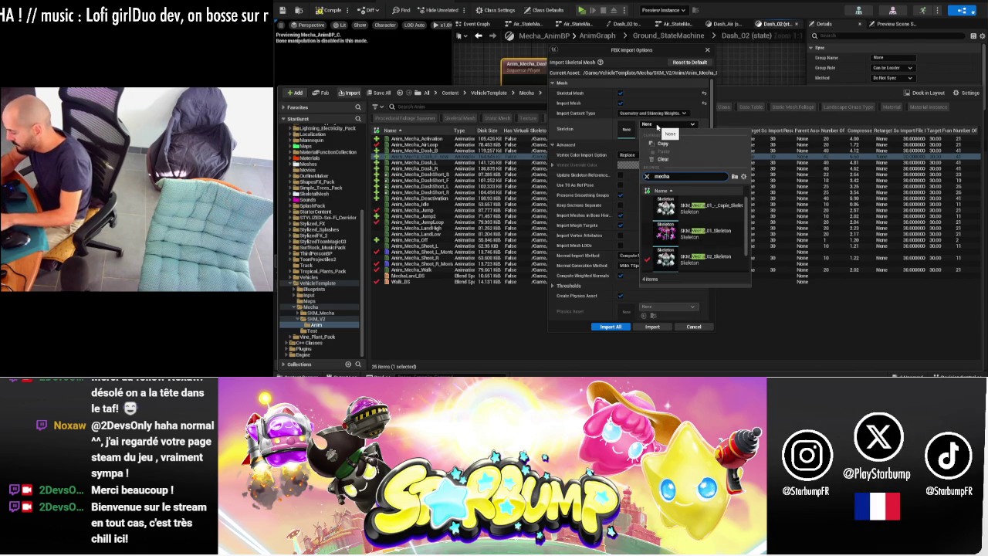
pyautogui.write('_02')
pyautogui.click(680, 202)
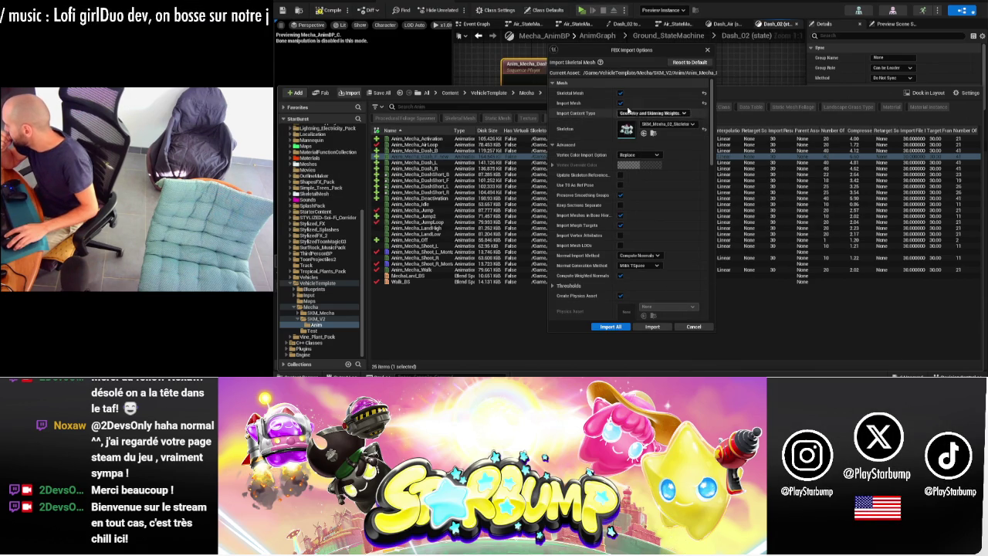
pyautogui.click(620, 102)
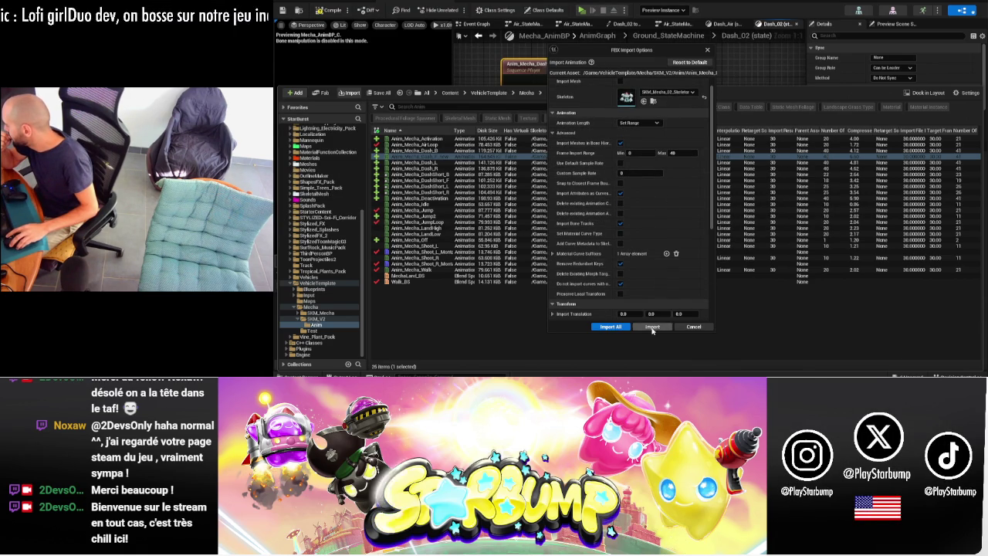
pyautogui.click(657, 327)
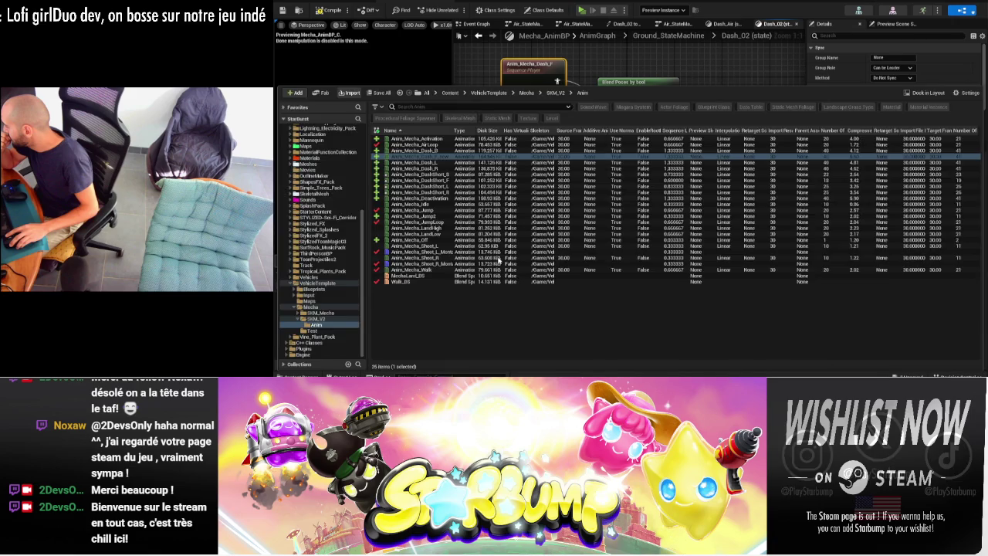
pyautogui.hotkey('ctrl', 'space')
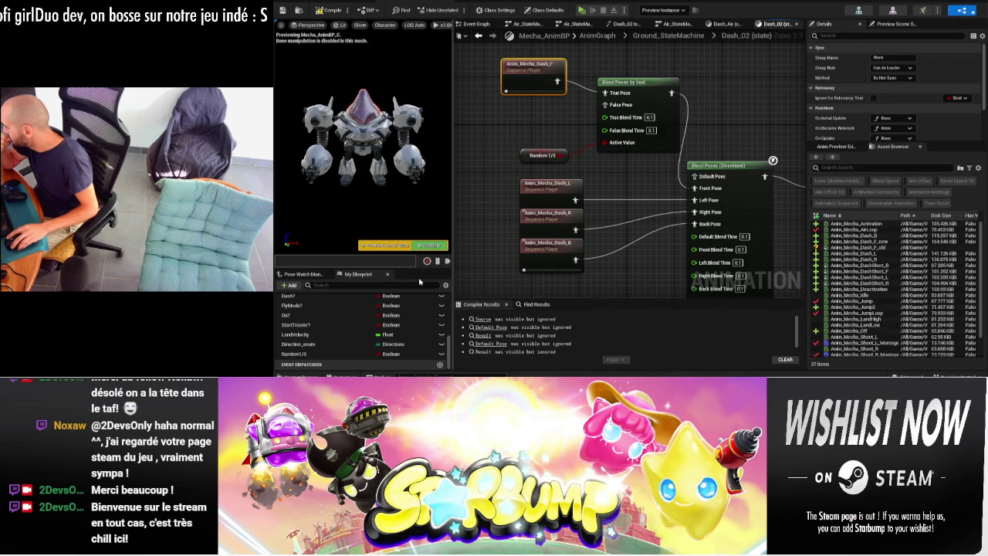
# - Bring Anim_Mecha_Dash_F_old into Dash_02, blending new vs old by Random 1/3 with 0.0 blend times
pyautogui.hotkey('ctrl', 'space')
pyautogui.click(803, 264)
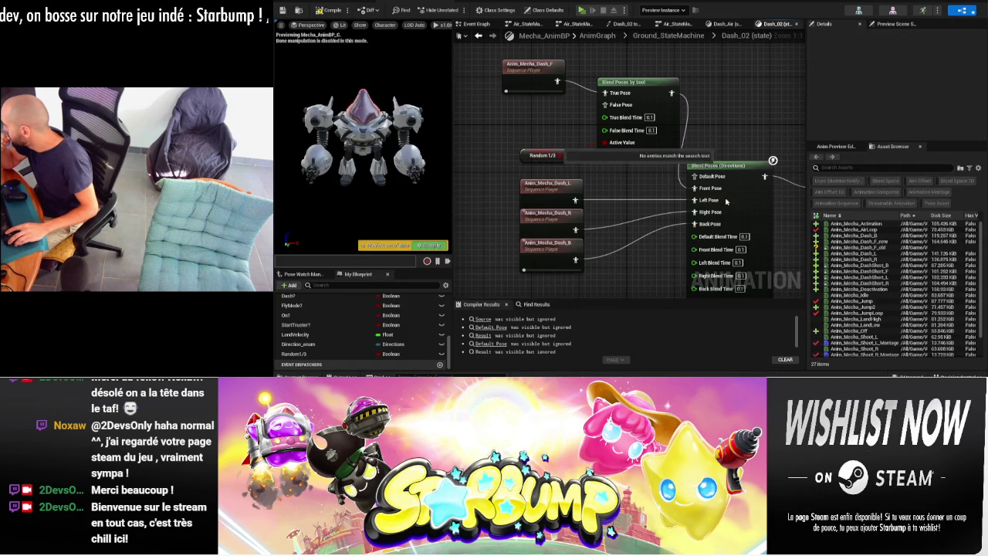
pyautogui.moveTo(857, 247)
pyautogui.mouseDown()
pyautogui.moveTo(584, 161)
pyautogui.moveTo(605, 104)
pyautogui.mouseUp()
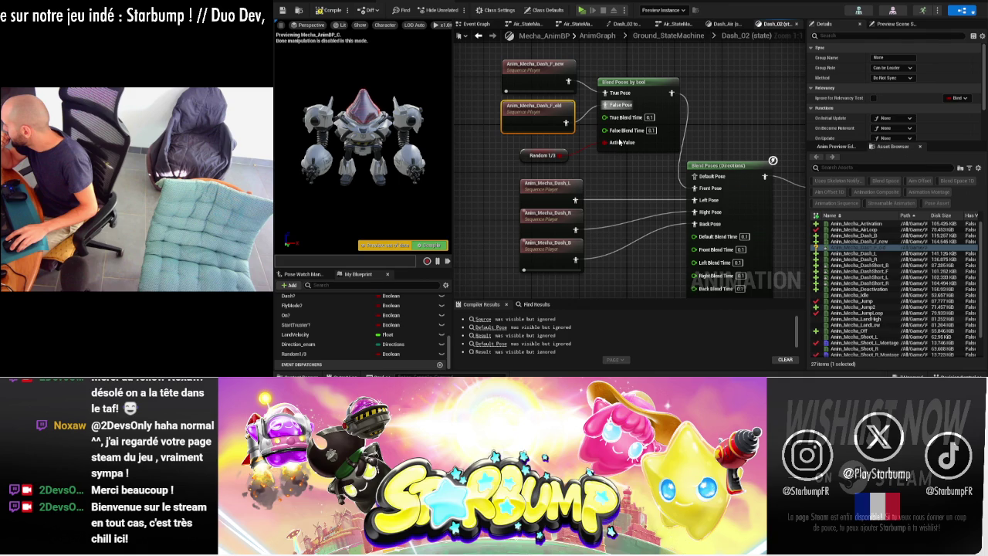
pyautogui.moveTo(620, 141); pyautogui.dragTo(572, 128, button='right')
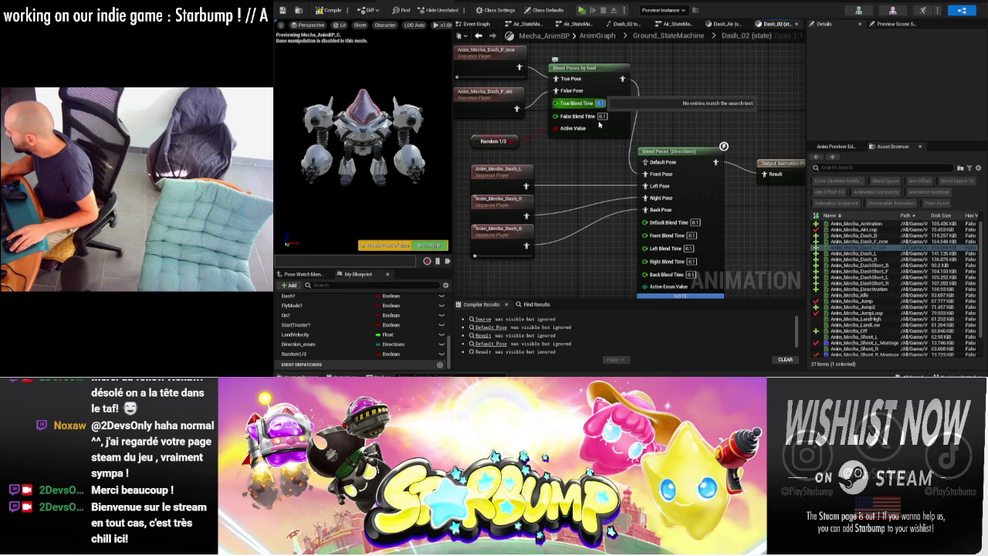
pyautogui.hotkey('ctrl', 'z')
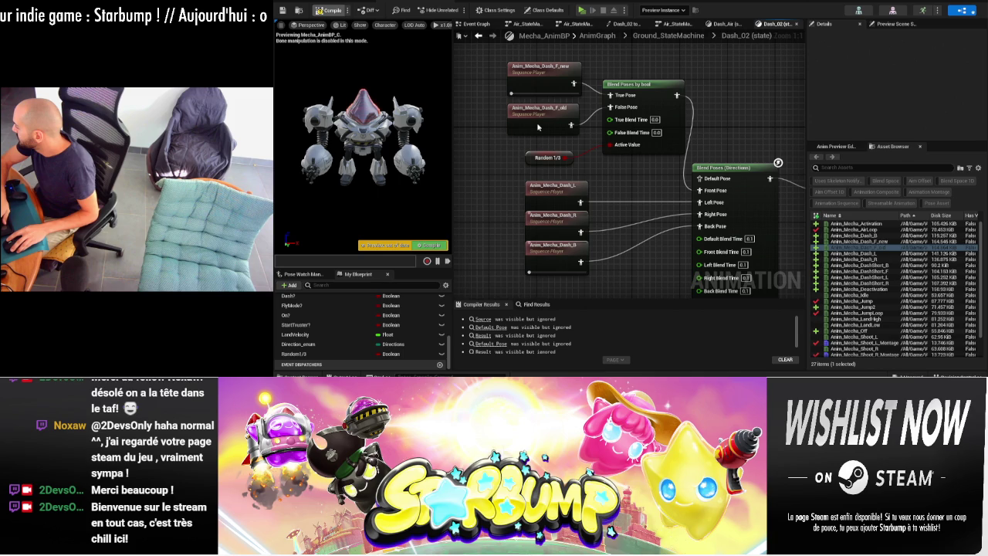
pyautogui.hotkey('alt', 'Left')
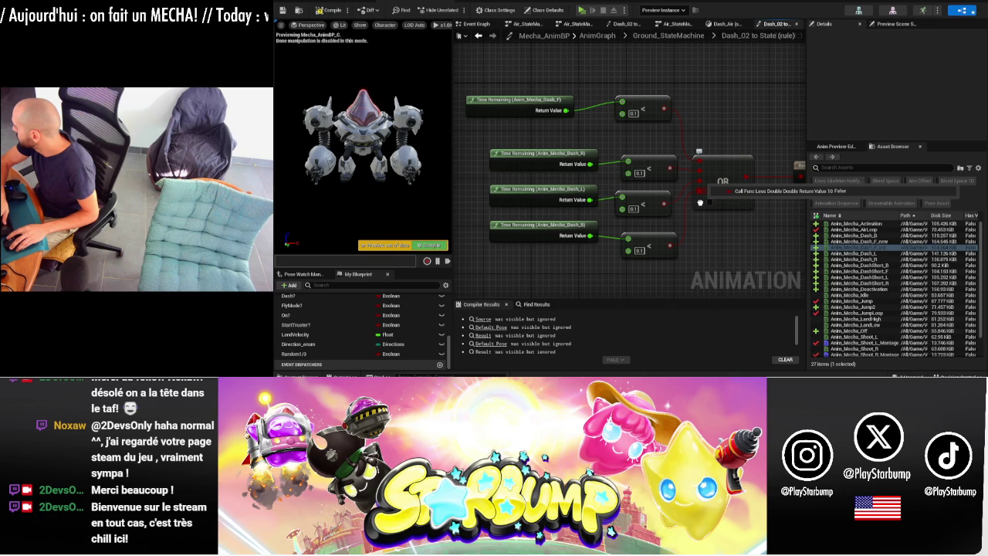
# - Duplicate the top comparison node in the Dash_02 exit rule graph
pyautogui.moveTo(700, 203)
pyautogui.mouseDown()
pyautogui.moveTo(700, 180)
pyautogui.moveTo(709, 198)
pyautogui.mouseUp()
pyautogui.press('Escape')
pyautogui.click(669, 149)
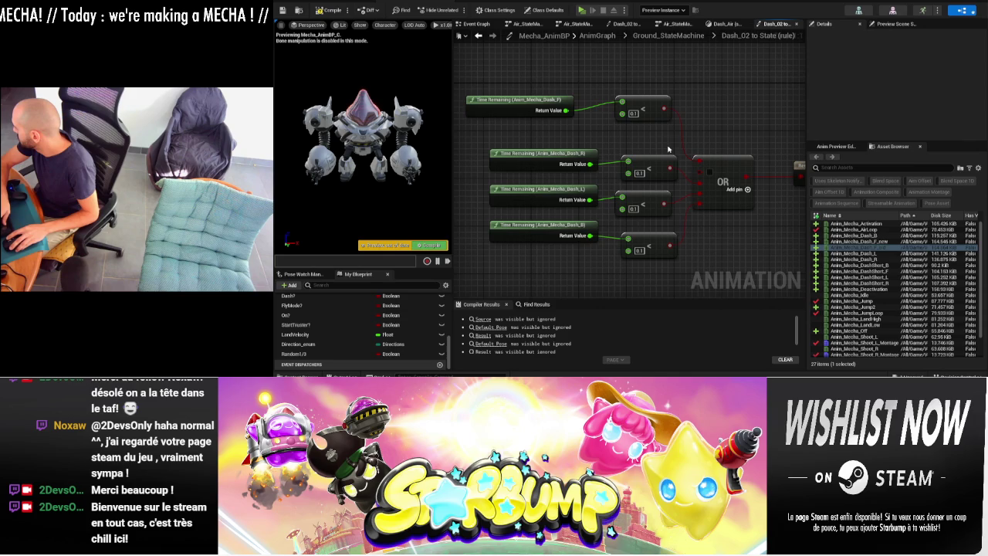
pyautogui.click(641, 105)
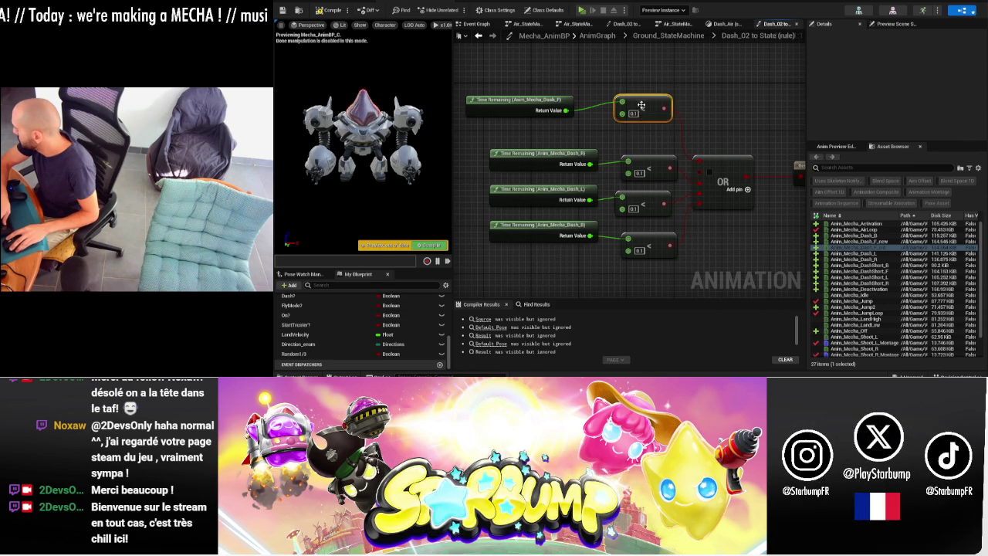
pyautogui.hotkey('ctrl', 'd')
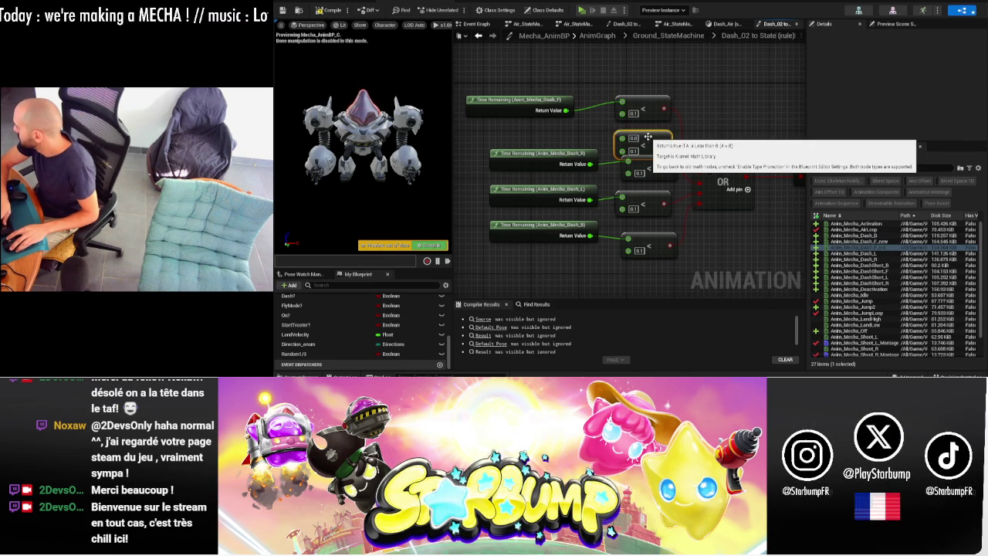
# - Add a Time Remaining (Anim_Mecha_Dash_F_old) node and line it up with the other checks
pyautogui.rightClick(541, 131)
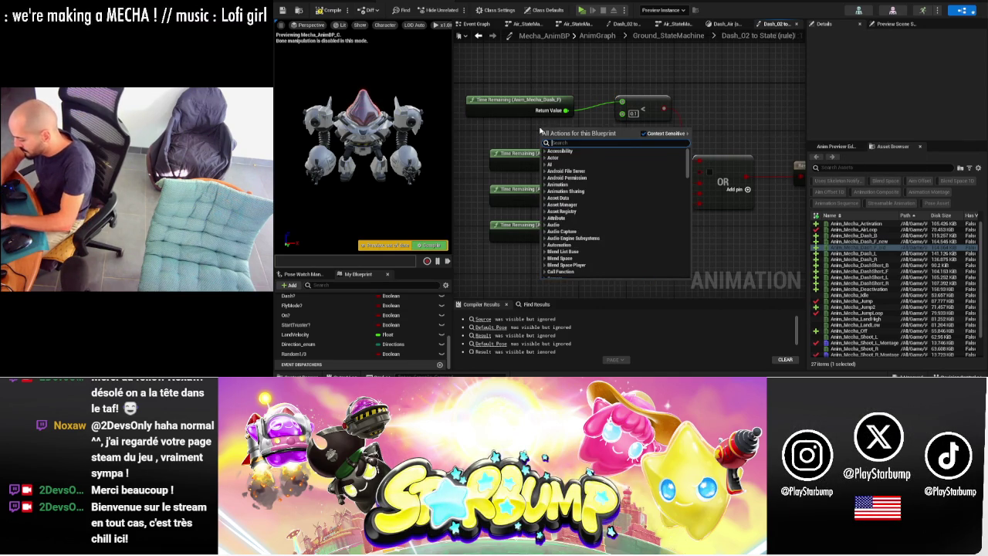
pyautogui.write('time remaining')
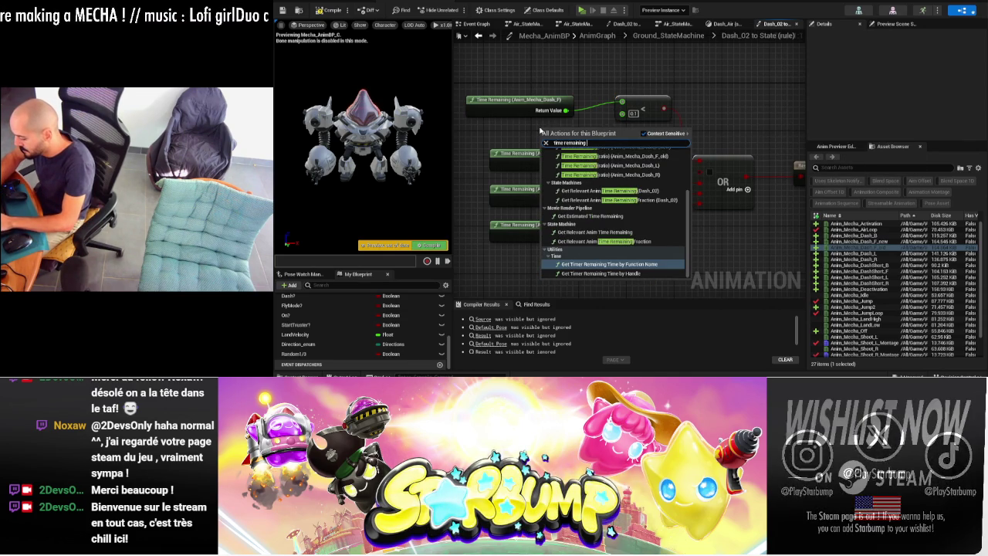
pyautogui.write(' das')
pyautogui.write('_f_old')
pyautogui.press('Return')
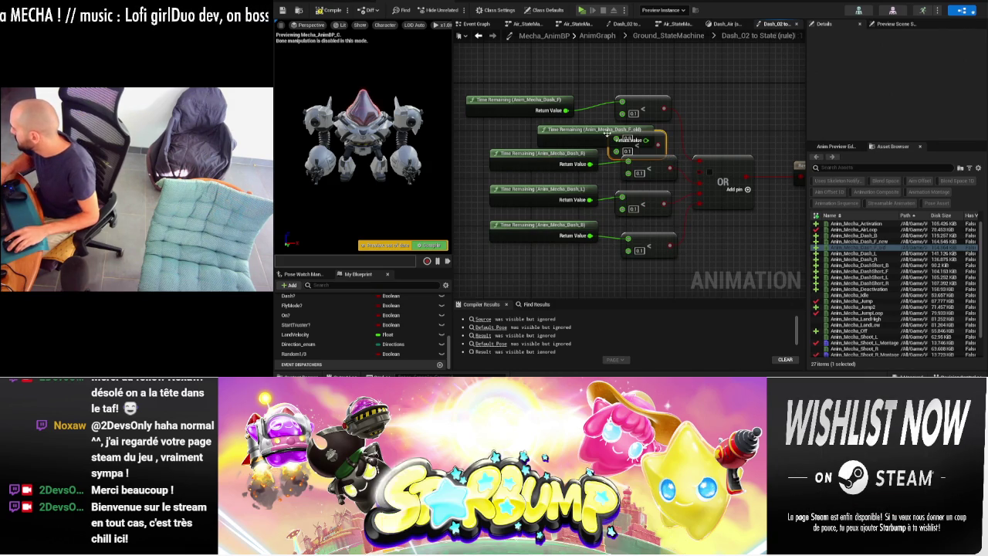
pyautogui.moveTo(594, 129)
pyautogui.mouseDown()
pyautogui.moveTo(528, 124)
pyautogui.moveTo(610, 146)
pyautogui.moveTo(630, 139)
pyautogui.mouseUp()
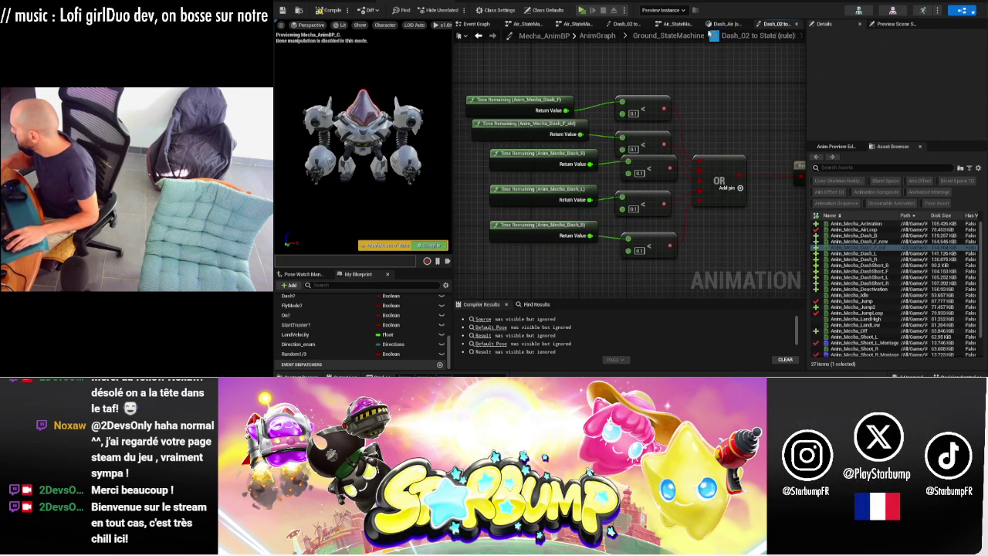
pyautogui.click(668, 35)
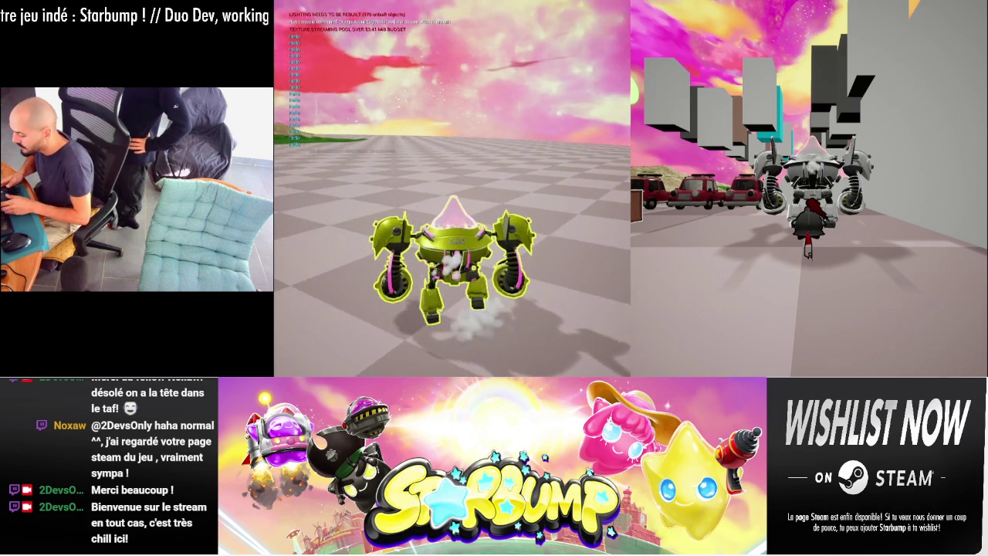
pyautogui.press('Escape')
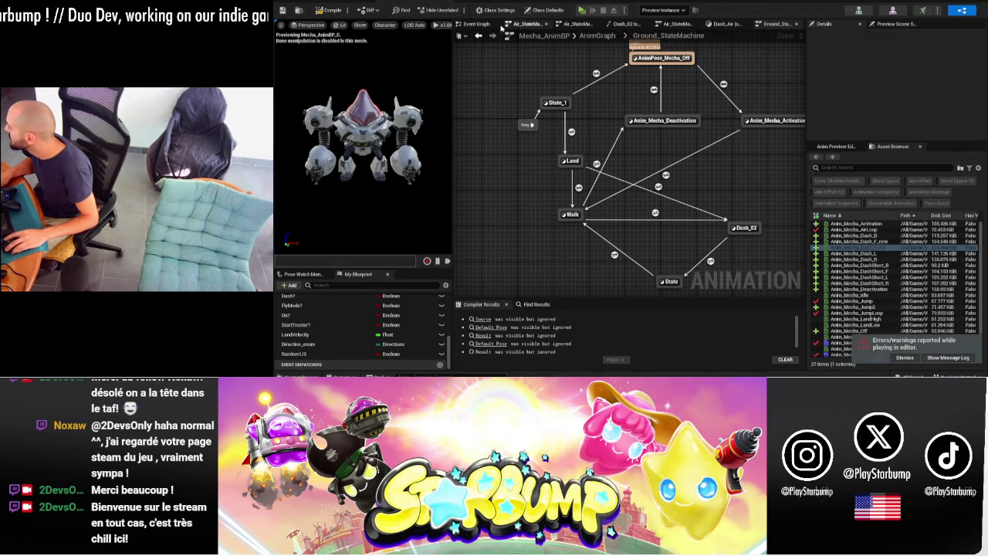
# - Confirm a new Delay duration in the Event Graph and run a mecha play test
pyautogui.click(476, 24)
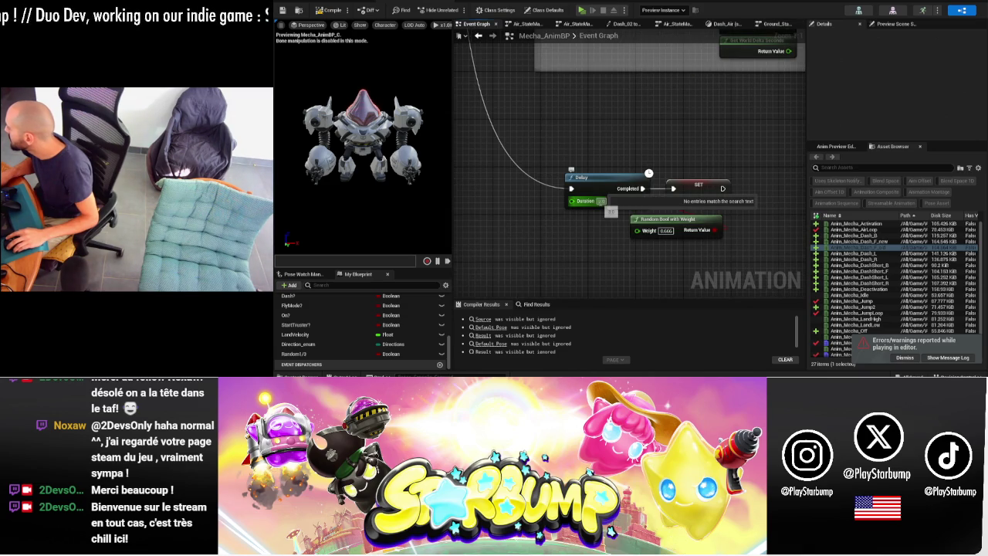
pyautogui.press('Return')
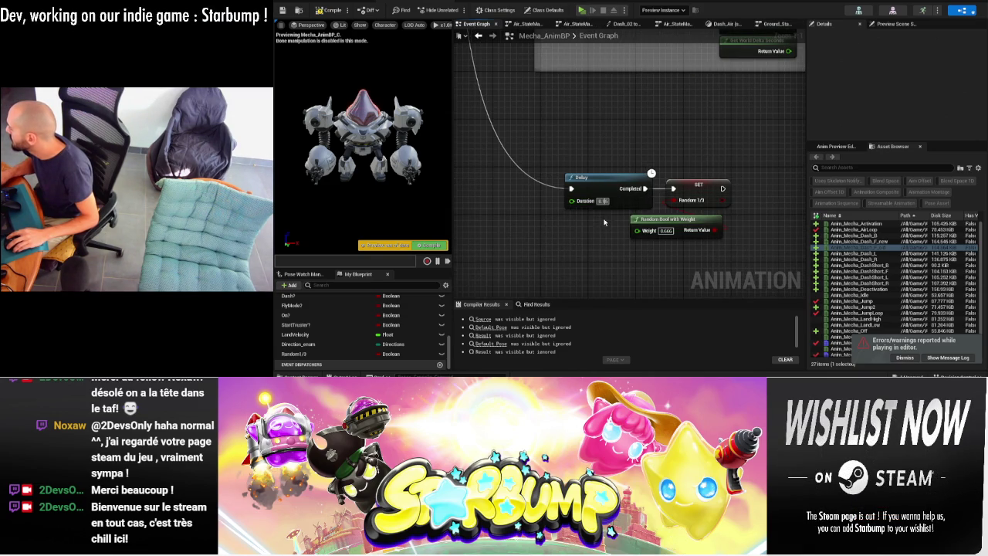
pyautogui.click(584, 10)
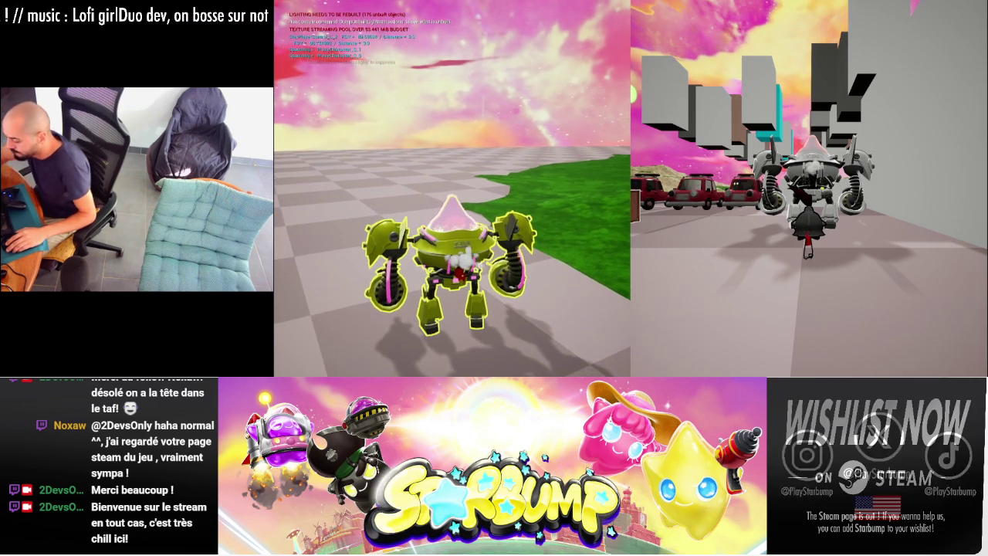
pyautogui.press('Escape')
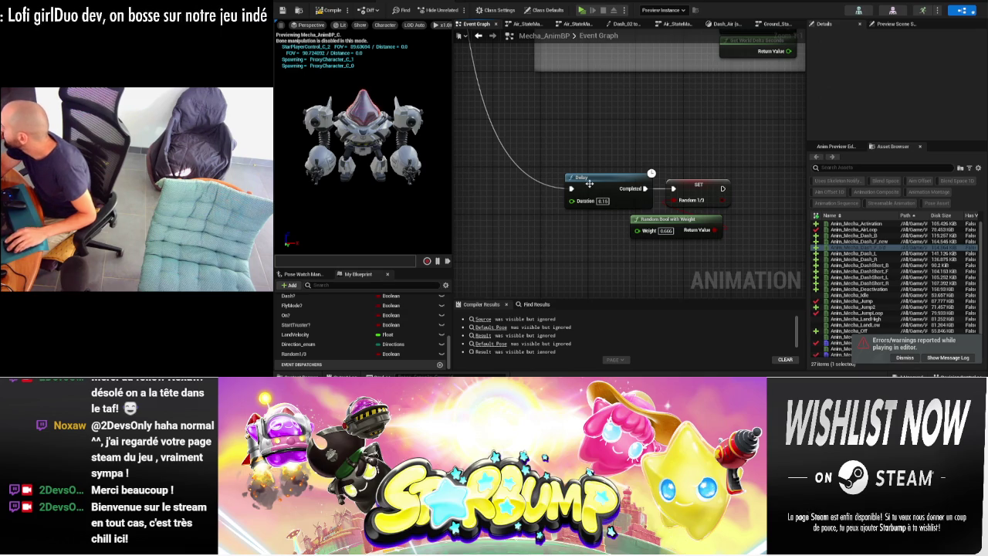
pyautogui.click(776, 24)
# - Open Dash_02 and add a random node, deleting the mistaken Random Bool from Stream
pyautogui.click(739, 229)
pyautogui.doubleClick(739, 230)
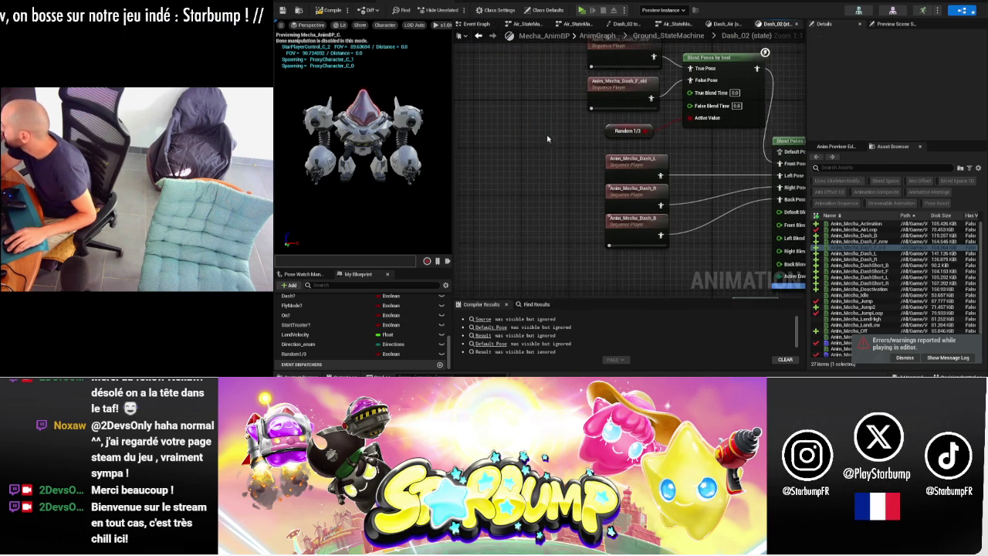
pyautogui.rightClick(552, 142)
pyautogui.write('rand')
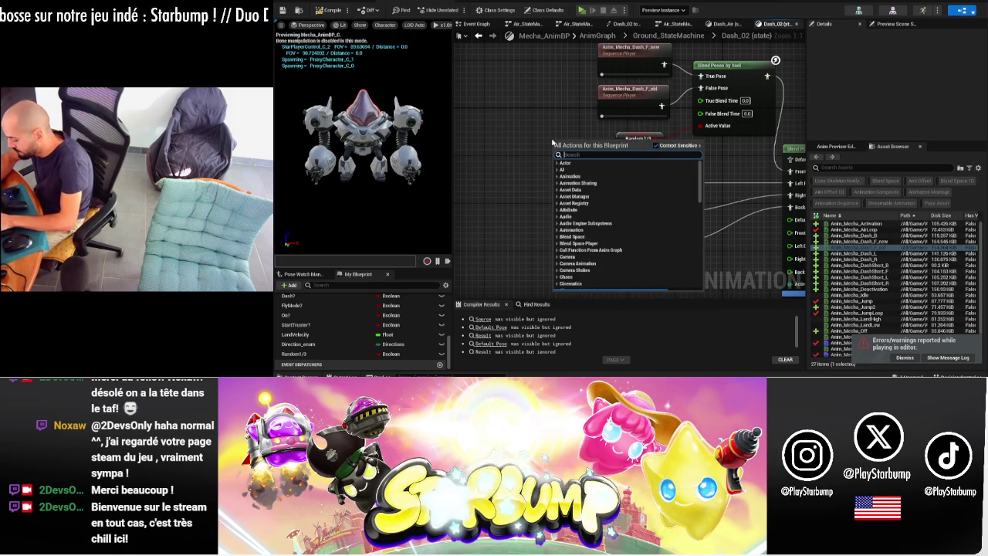
pyautogui.write('om')
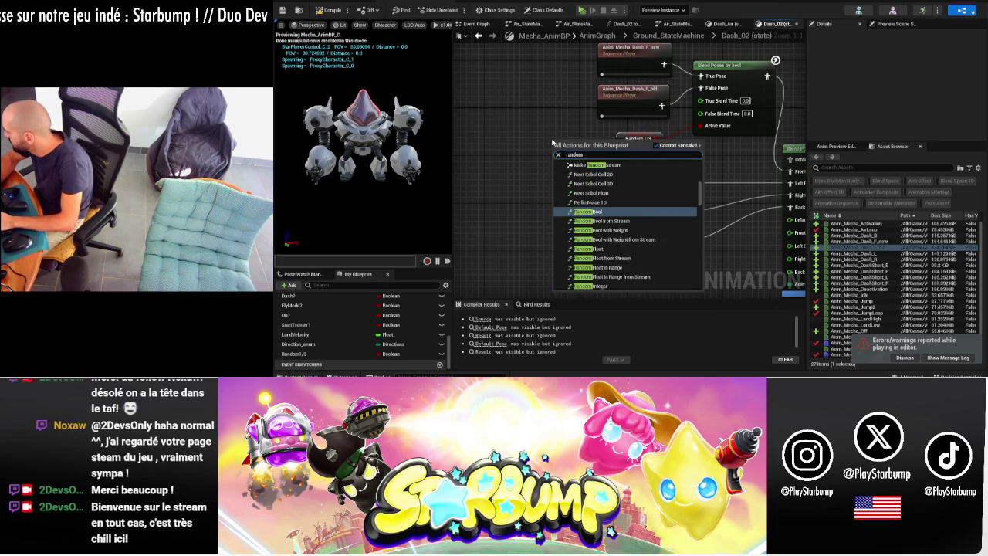
pyautogui.press('Down')
pyautogui.press('Return')
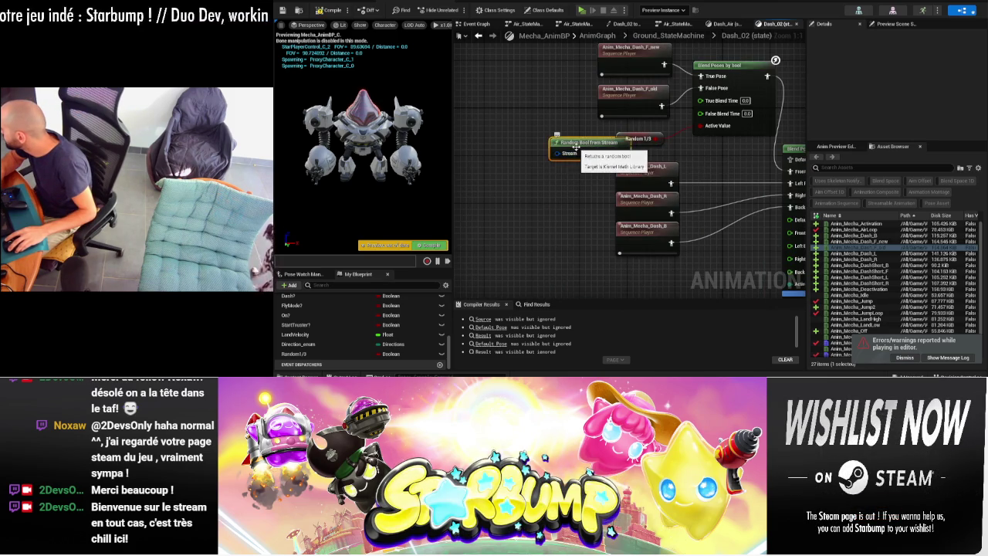
pyautogui.press('Delete')
# - Add a Random Bool with Weight node, Weight 0.33, wired into Active Value
pyautogui.rightClick(532, 157)
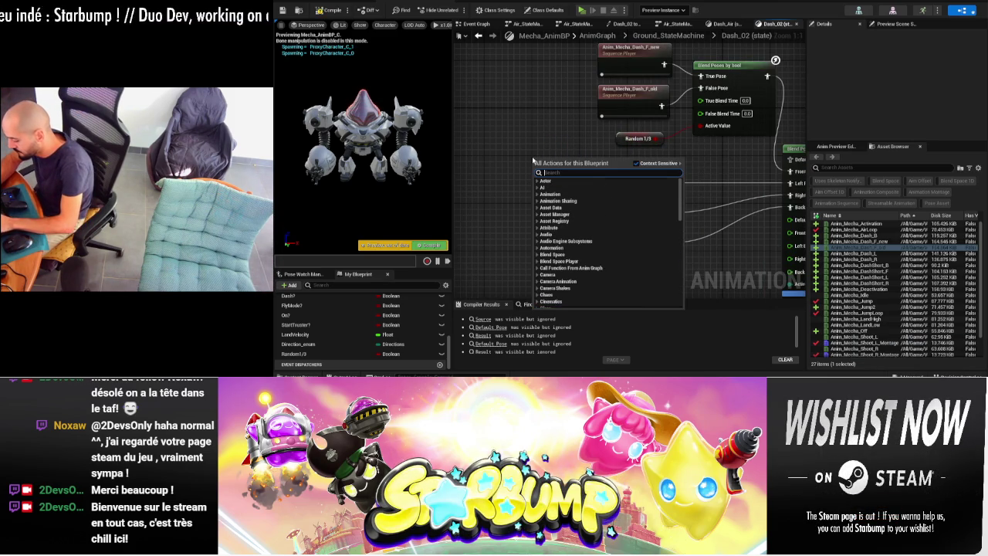
pyautogui.write('rando')
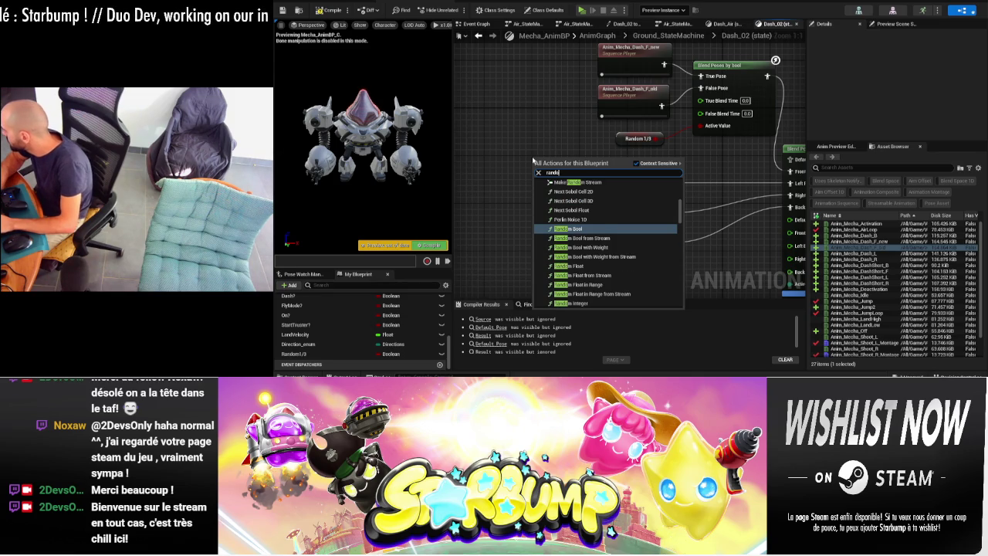
pyautogui.press('Down')
pyautogui.press('Down')
pyautogui.press('Return')
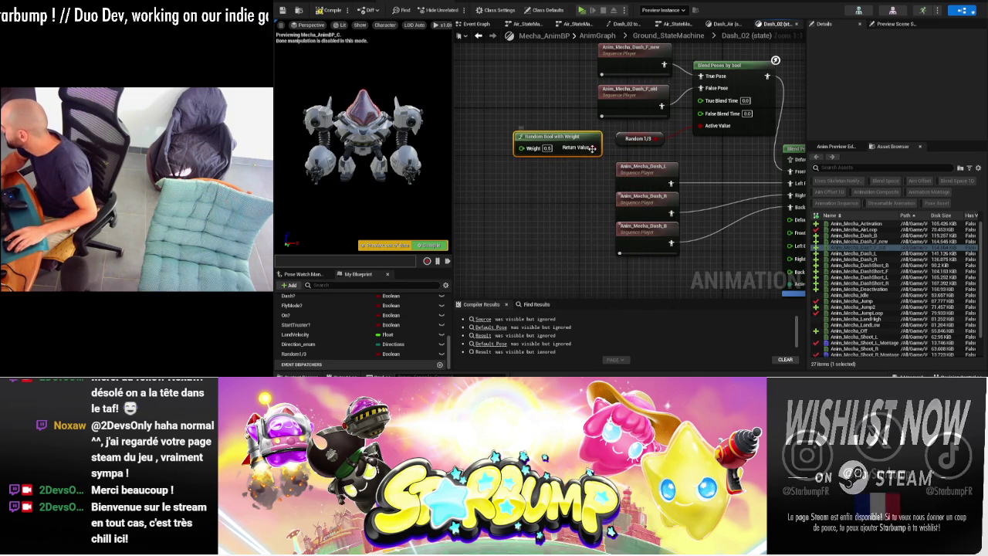
pyautogui.click(546, 147)
pyautogui.write('0.33')
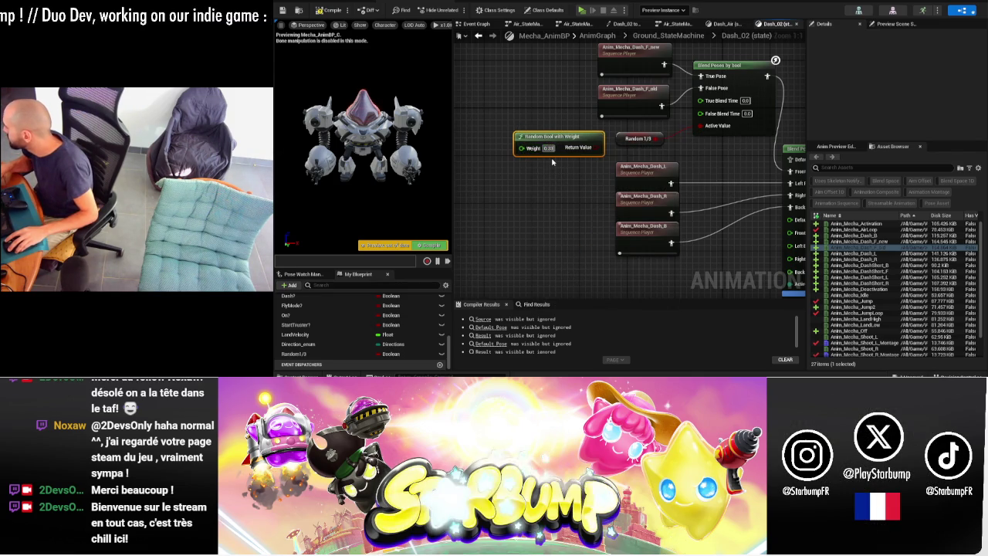
pyautogui.press('Return')
pyautogui.moveTo(600, 147); pyautogui.dragTo(701, 125)
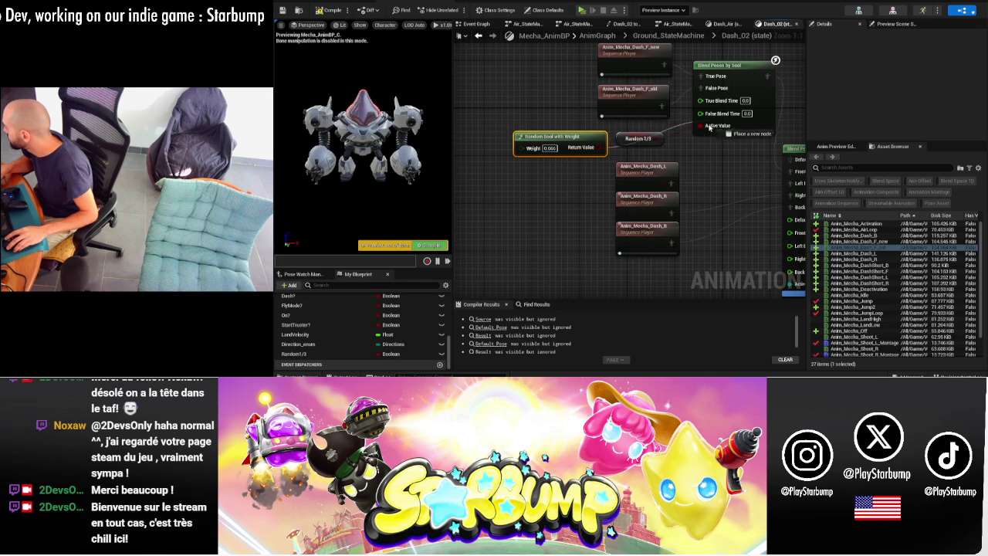
pyautogui.moveTo(575, 135); pyautogui.dragTo(646, 128)
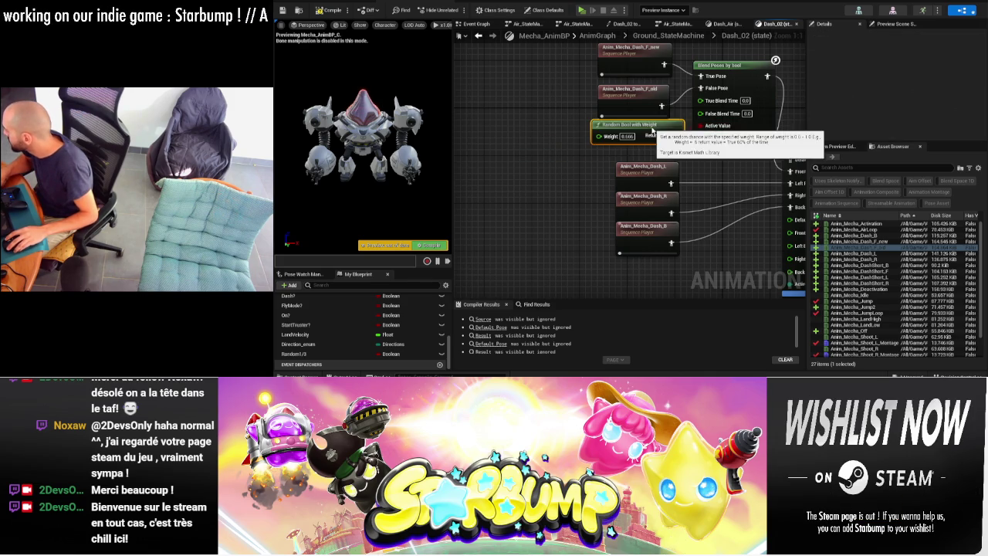
# - Delete the Random1/3 variable and select the new/old dash choice nodes in Dash_02
pyautogui.click(478, 24)
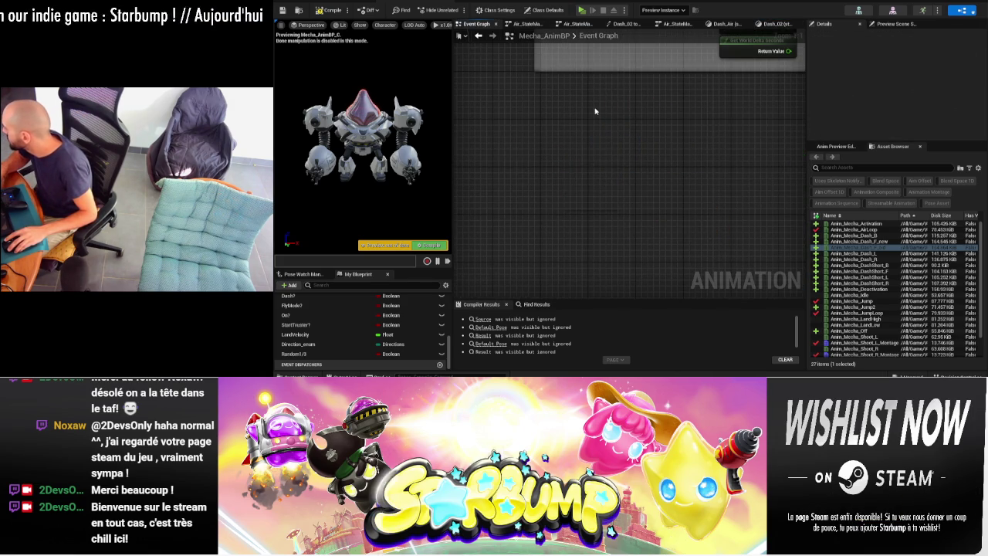
pyautogui.press('Delete')
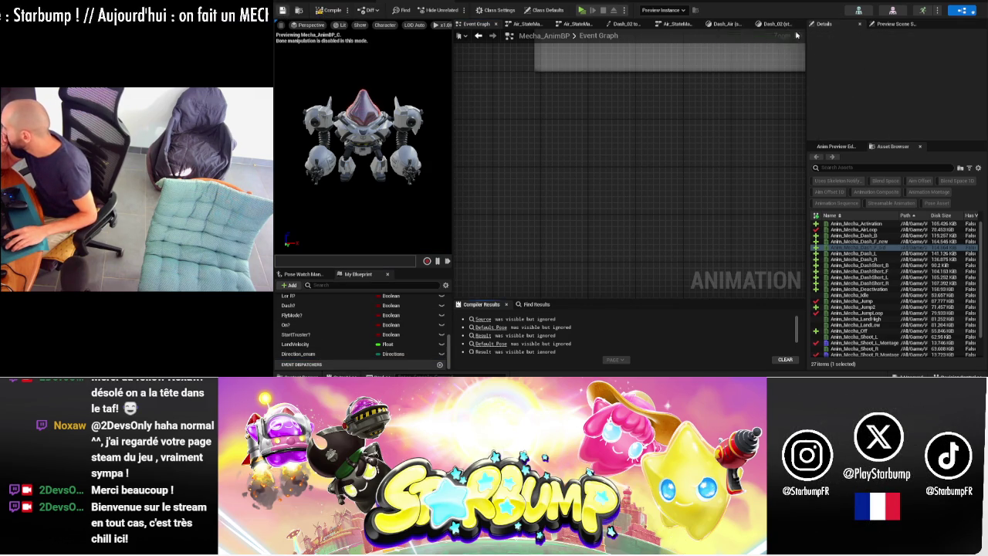
pyautogui.click(773, 24)
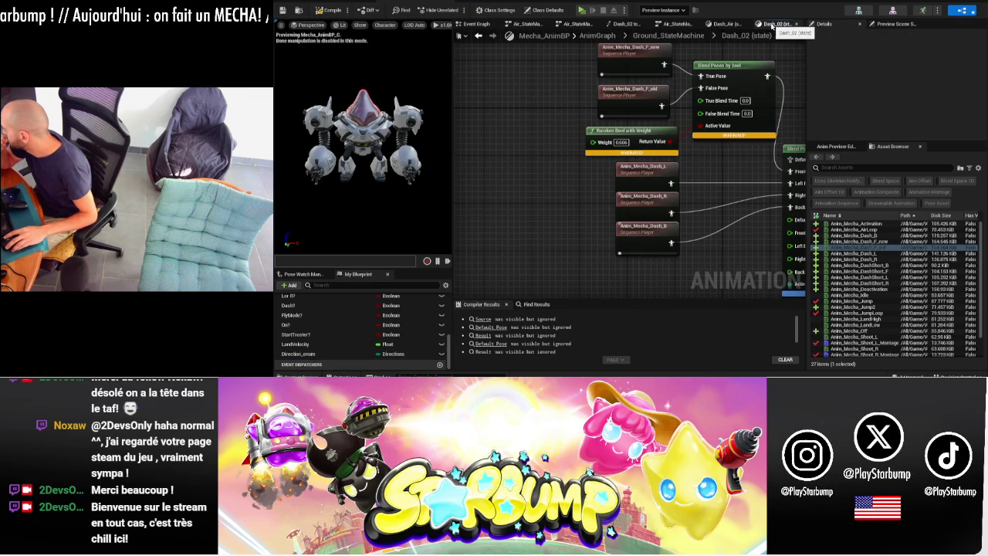
pyautogui.moveTo(579, 85); pyautogui.dragTo(451, 123, button='right')
pyautogui.moveTo(468, 104); pyautogui.dragTo(589, 183)
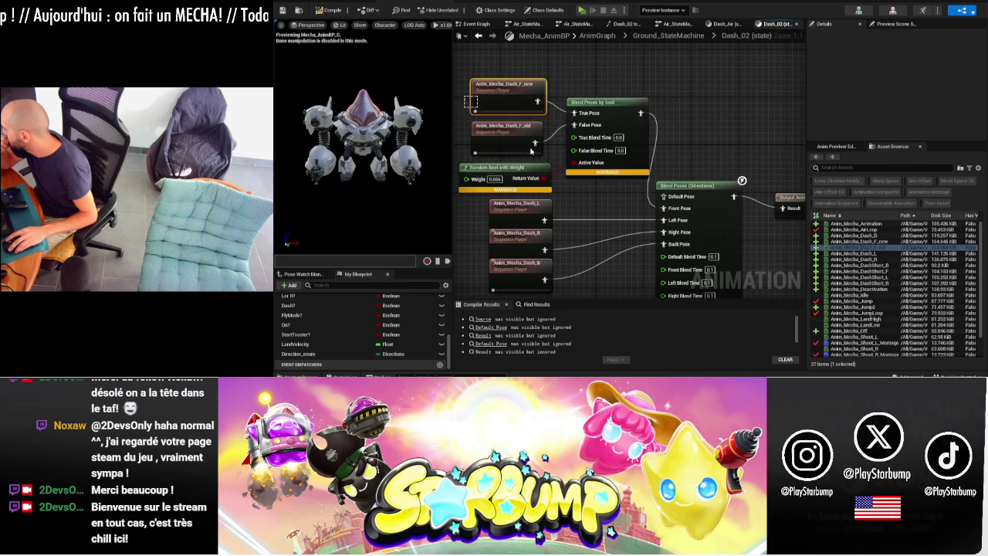
pyautogui.click(730, 24)
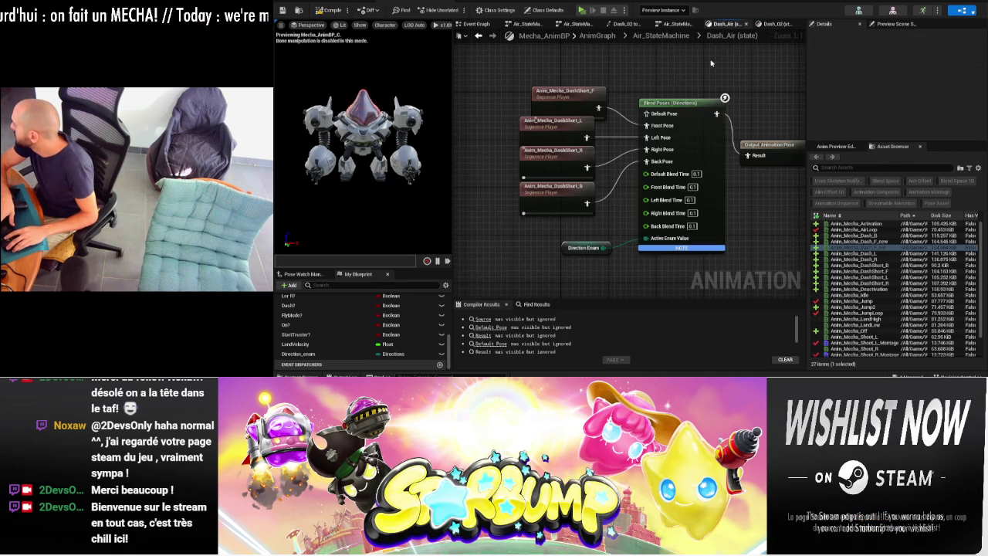
# - Paste the Dash_F_new/Dash_F_old players, Blend Poses by bool and 0.666 Random Bool with Weight above Dash_Air's Blend Poses (Directions)
pyautogui.moveTo(564, 128); pyautogui.dragTo(621, 228, button='right')
pyautogui.hotkey('ctrl', 'v')
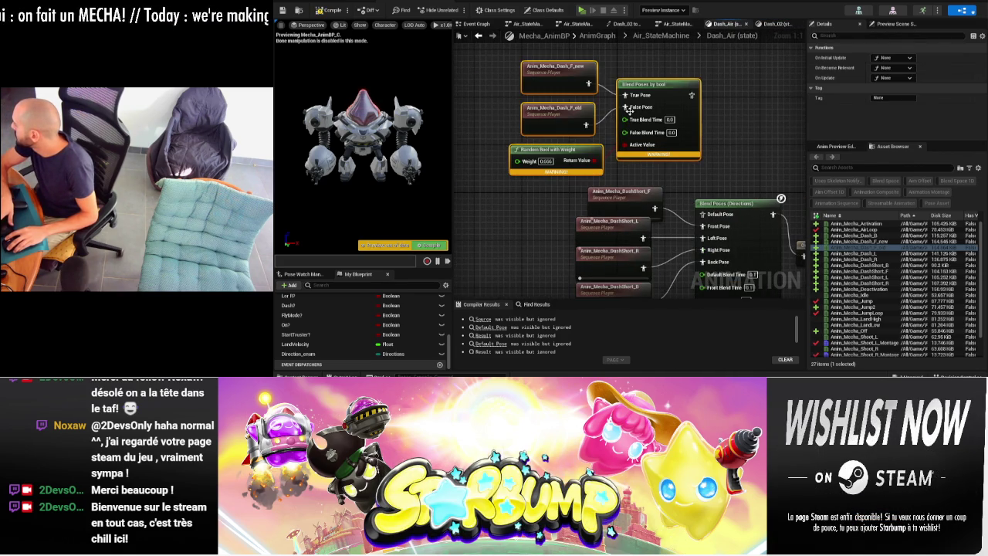
pyautogui.moveTo(666, 94); pyautogui.dragTo(630, 99)
pyautogui.moveTo(690, 138)
pyautogui.mouseDown(button='right')
pyautogui.moveTo(644, 92)
pyautogui.moveTo(673, 122)
pyautogui.mouseUp(button='right')
pyautogui.scroll(-1, 640, 179)
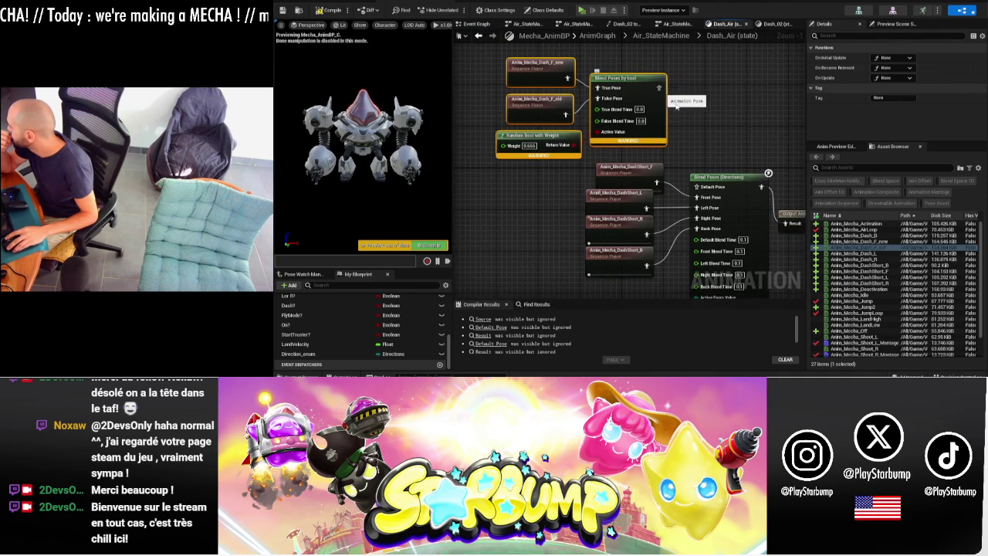
pyautogui.click(691, 124)
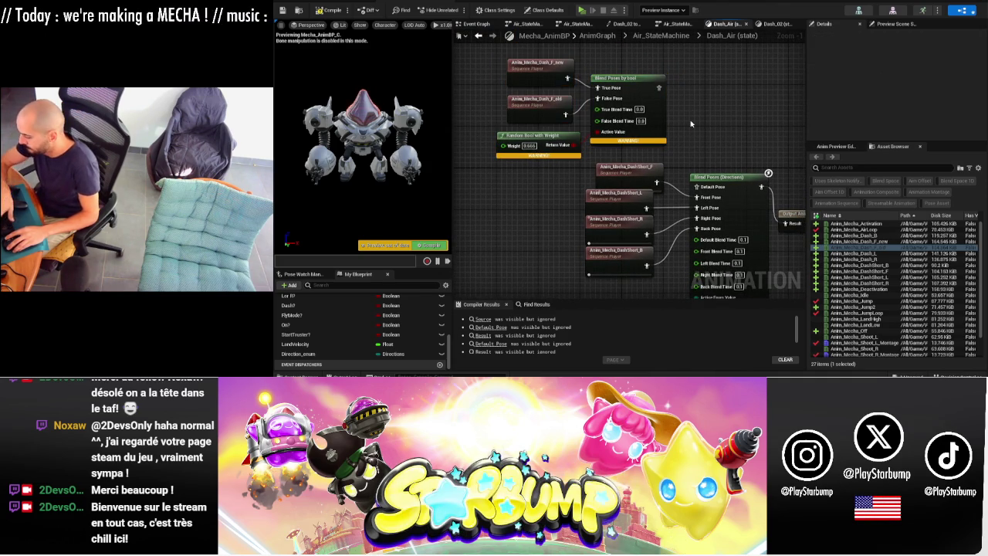